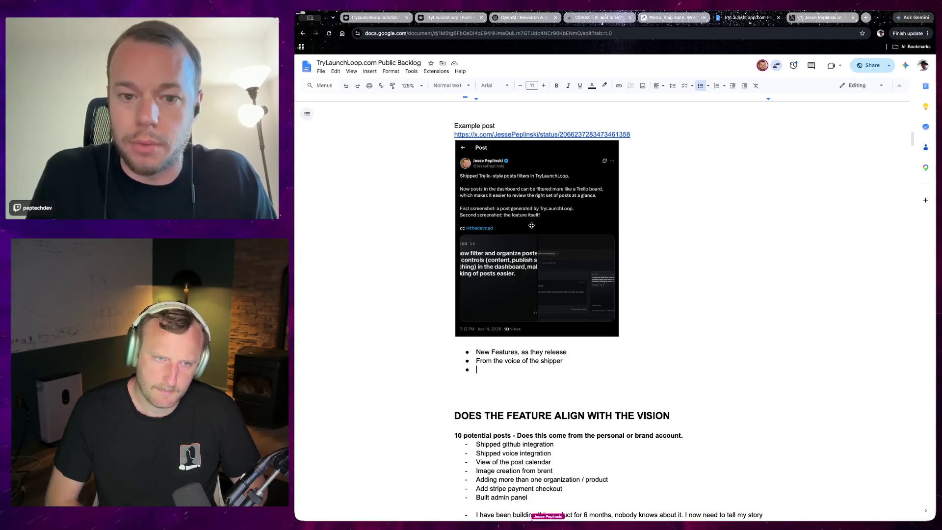
pyautogui.scroll(-1, 531, 225)
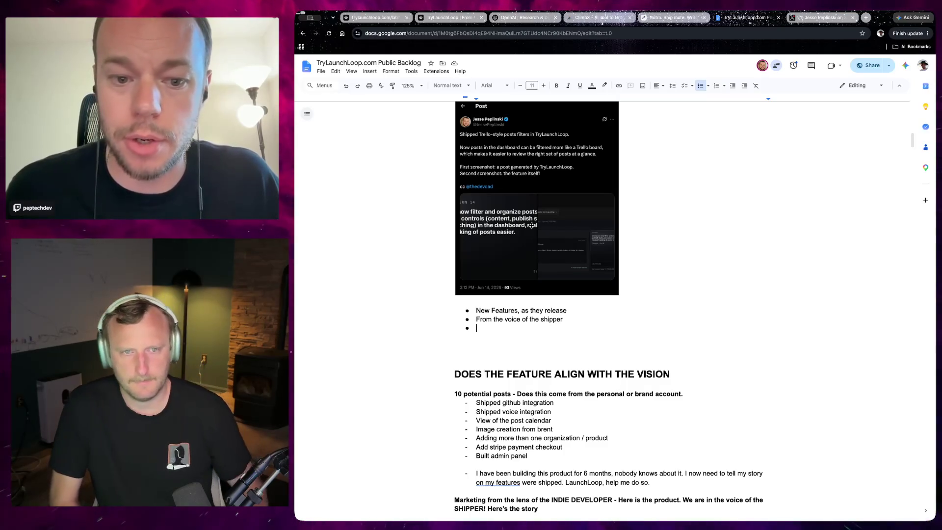
pyautogui.scroll(-2, 531, 225)
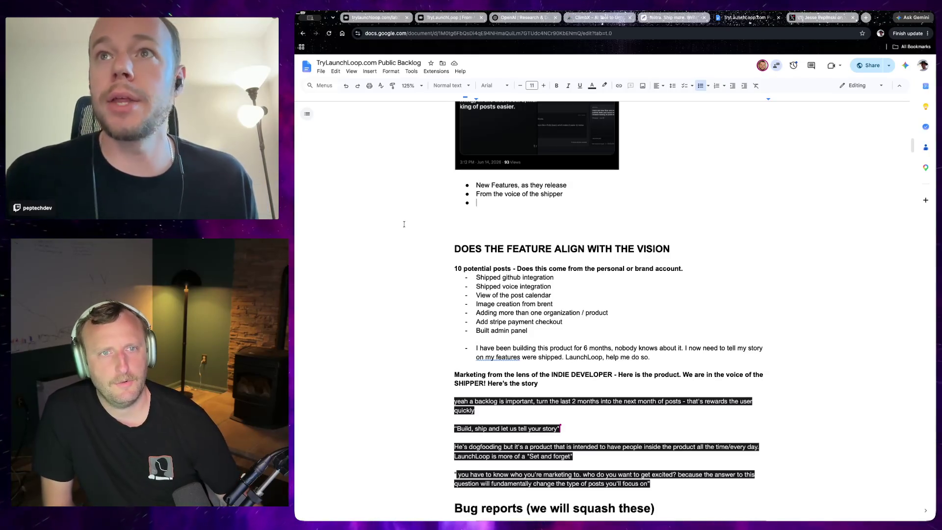
pyautogui.scroll(1, 412, 235)
pyautogui.scroll(4, 417, 255)
pyautogui.scroll(-4, 417, 256)
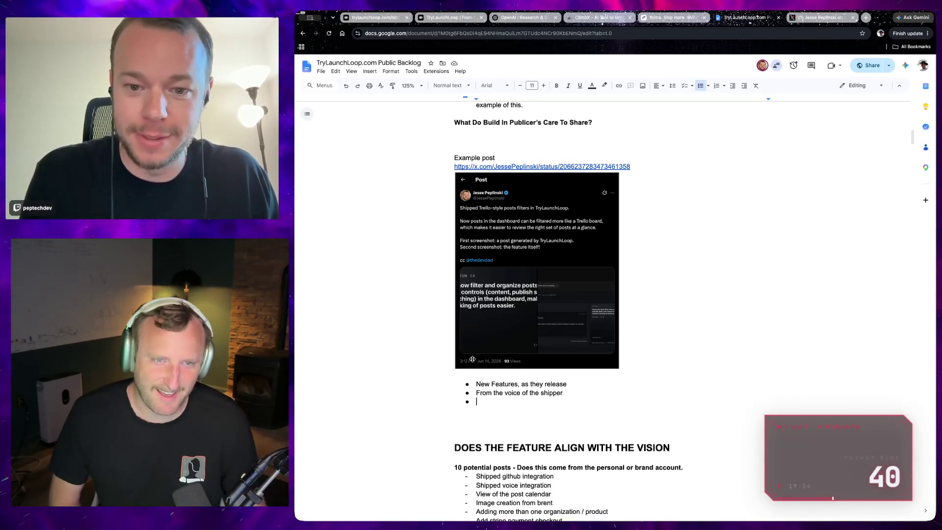
pyautogui.scroll(-3, 417, 256)
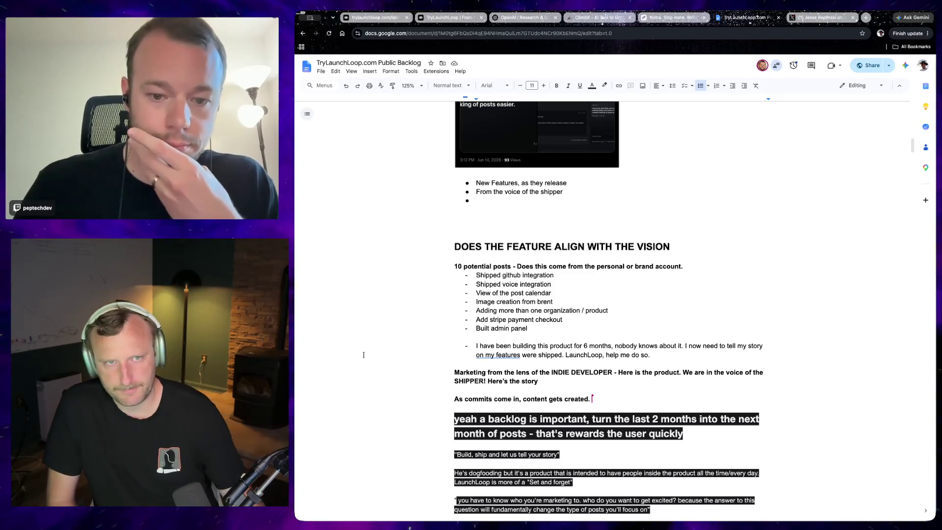
pyautogui.scroll(3, 357, 351)
pyautogui.scroll(1, 345, 349)
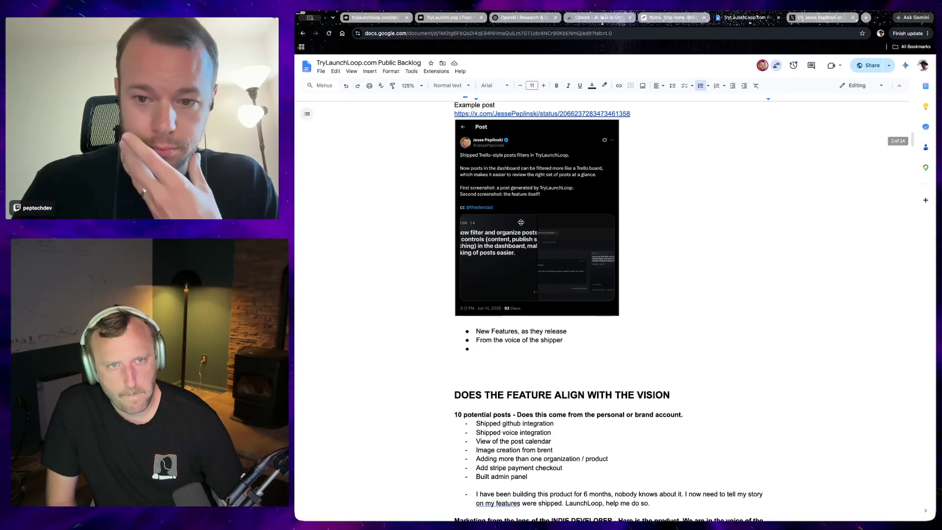
# Leave the embedded post screenshot and view the original Trello-style filters post on X
pyautogui.click(588, 119)
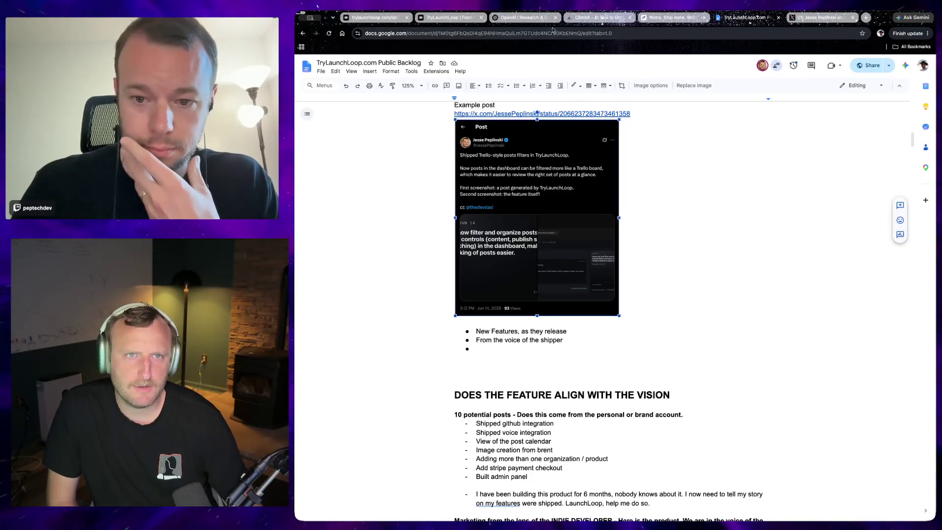
pyautogui.click(821, 17)
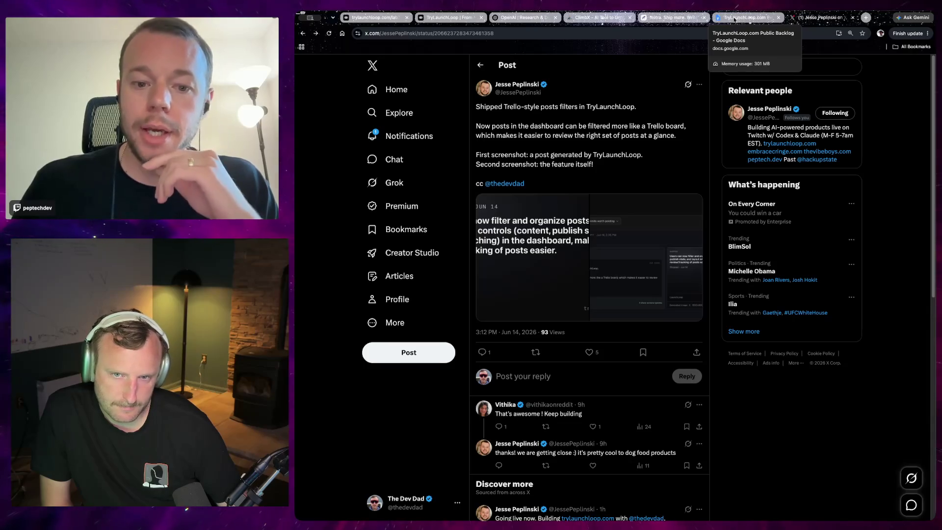
# Return to the backlog doc and place the cursor on the empty line below the bullets
pyautogui.click(743, 17)
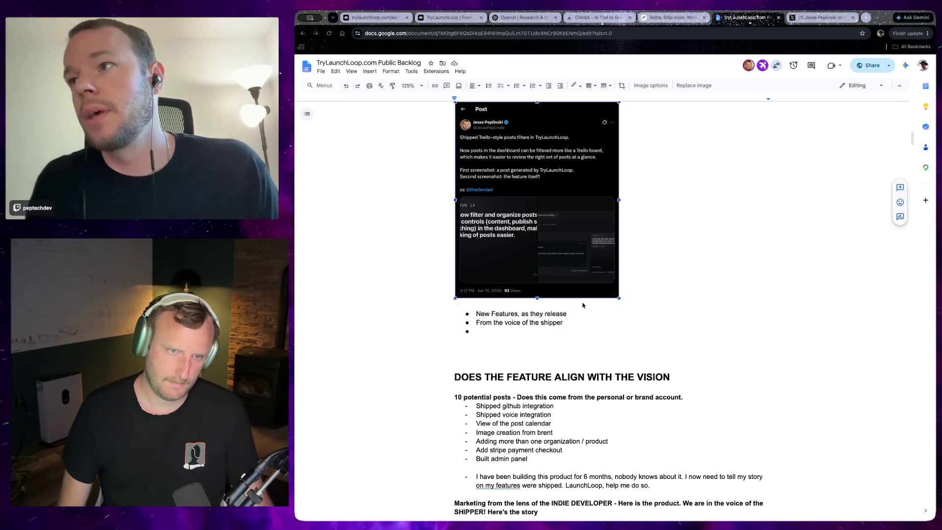
pyautogui.click(480, 336)
# Start a bulleted workflow list with 'Connect Accounts' and 'Read In Commits'
pyautogui.press('Return')
pyautogui.press('Return')
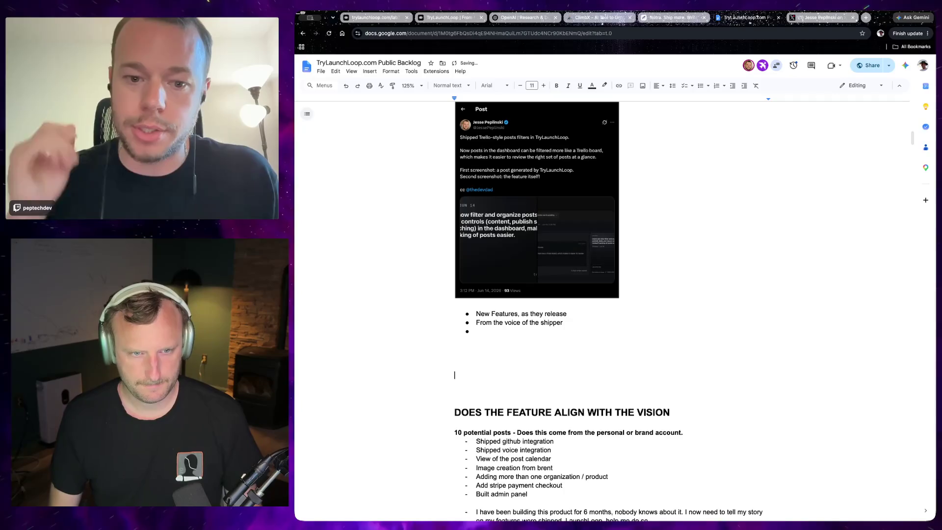
pyautogui.press('Return')
pyautogui.press('Return')
pyautogui.press('Return')
pyautogui.press('Return')
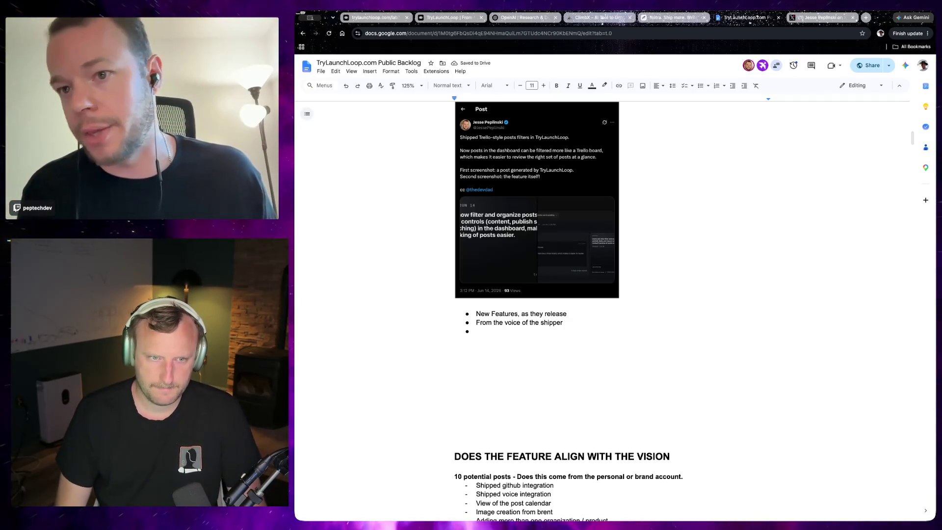
pyautogui.hotkey('ctrl', 'shift', '8')
pyautogui.write('Co')
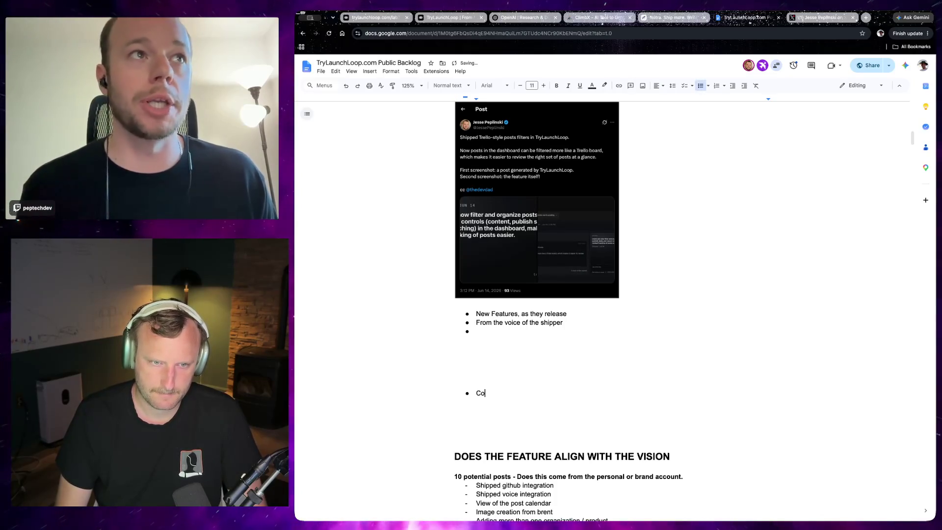
pyautogui.write('nnect Accounts')
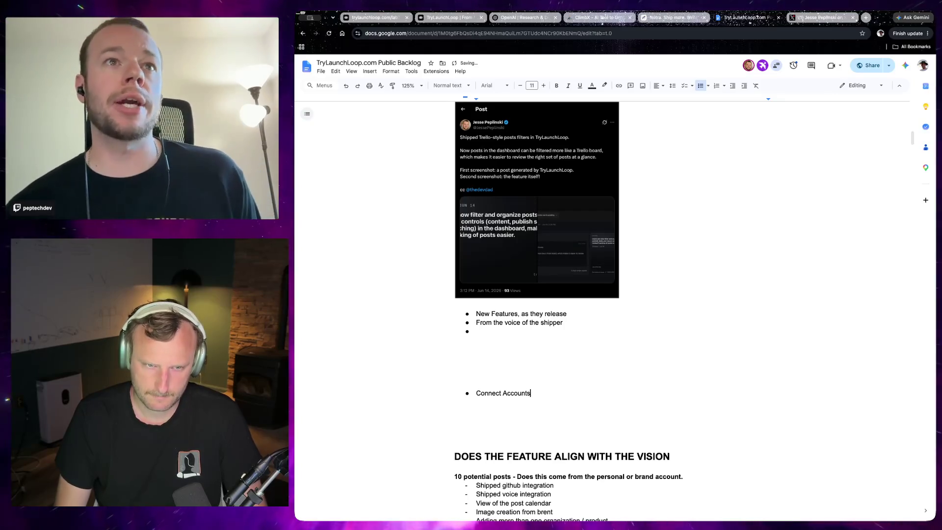
pyautogui.press('Return')
pyautogui.write('R')
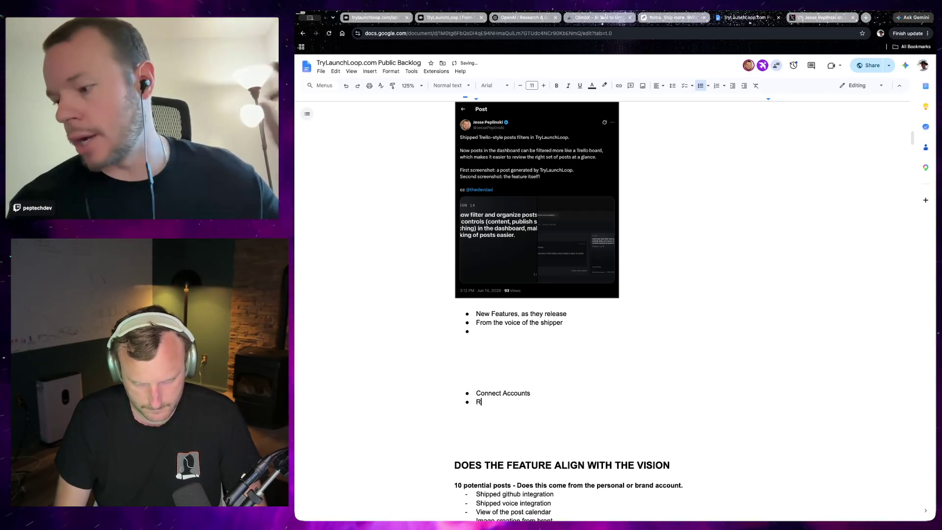
pyautogui.write('Ead ')
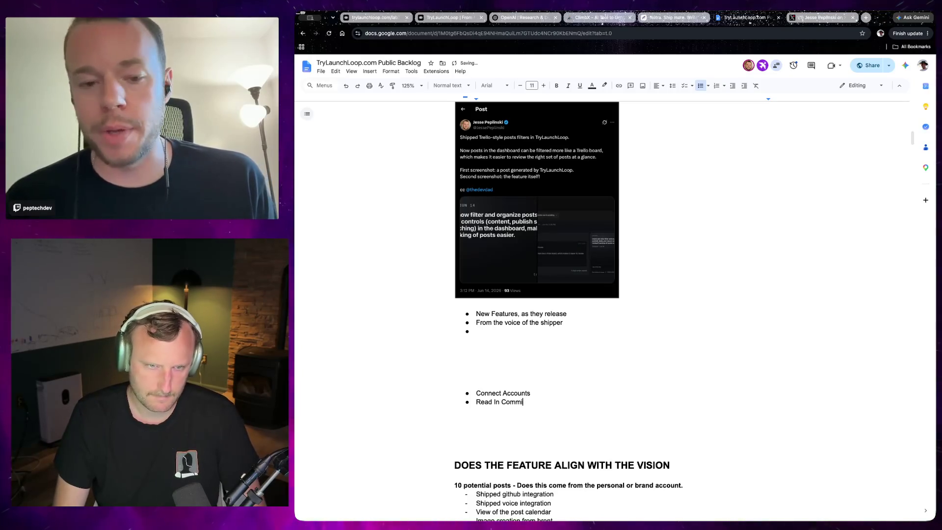
pyautogui.write('ts')
pyautogui.press('Return')
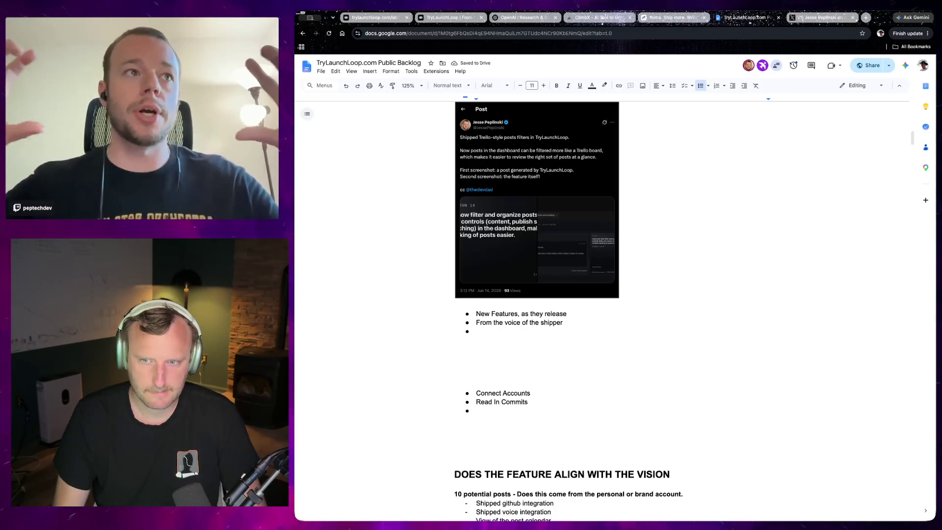
pyautogui.write('Conte')
# Add 'Historic Content Is Generated', 'A Posting Schedule Is Created' and the schedule-update bullet
pyautogui.press('BackSpace')
pyautogui.press('BackSpace')
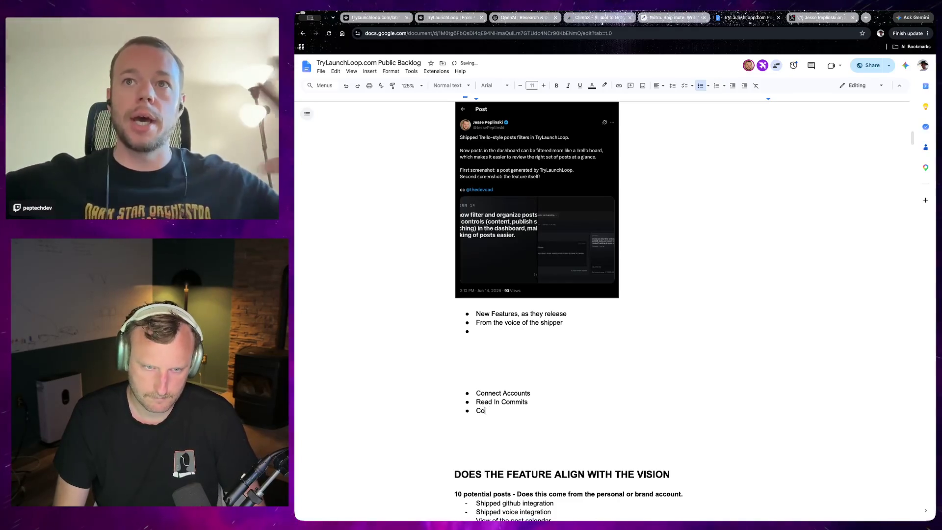
pyautogui.press('BackSpace')
pyautogui.write('Histor')
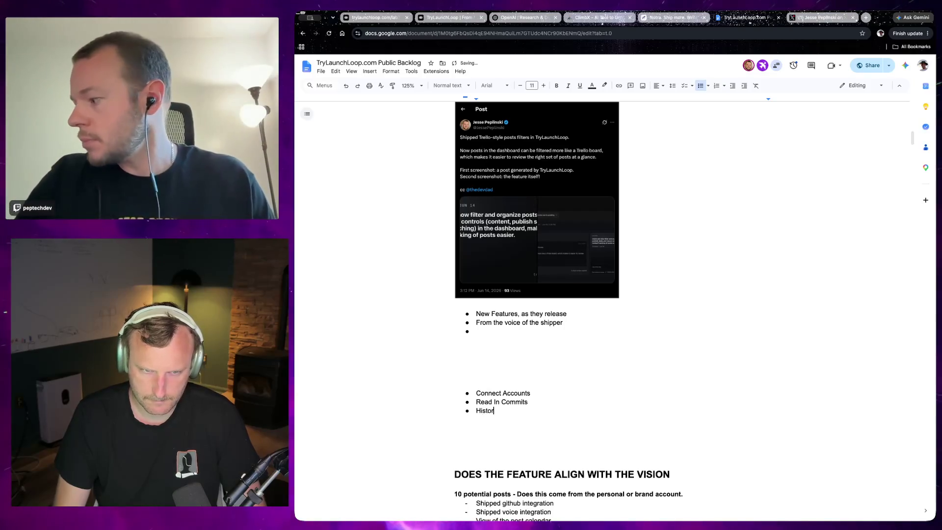
pyautogui.write('yic Content ')
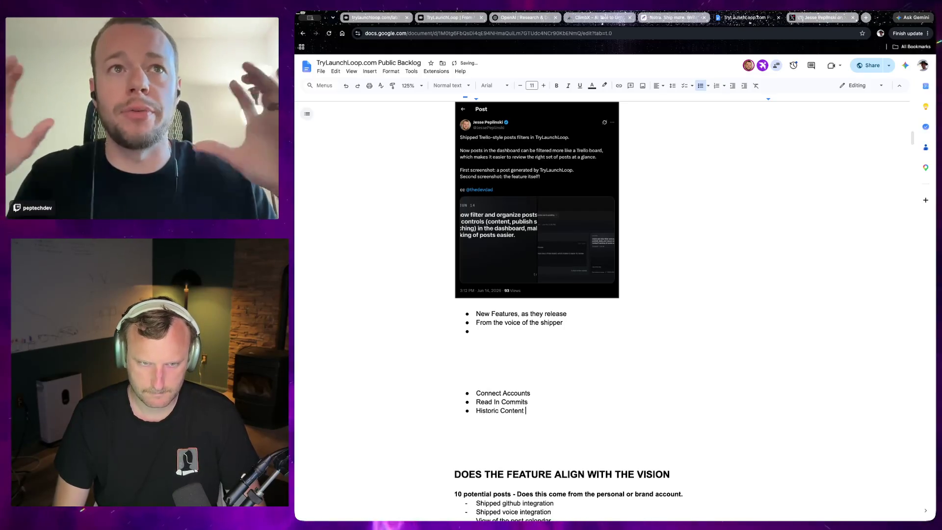
pyautogui.write('Is Generated')
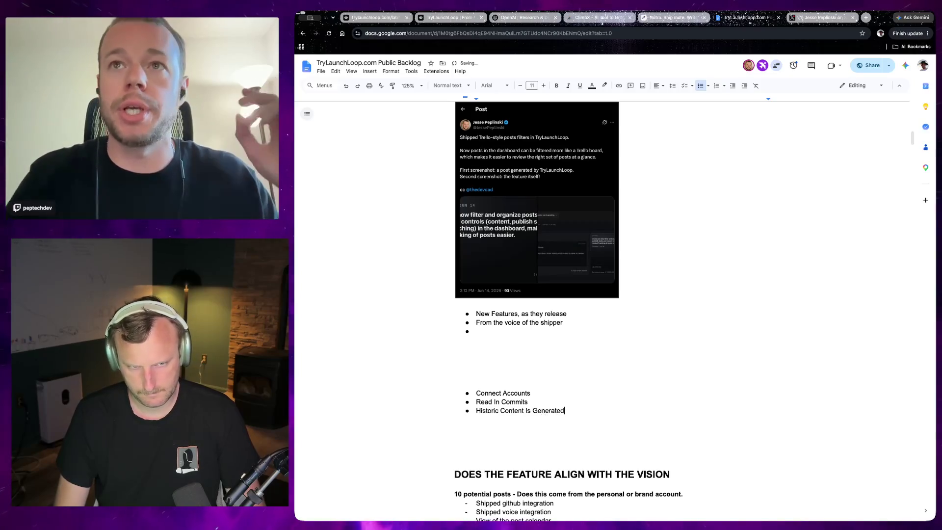
pyautogui.press('Return')
pyautogui.write('A Posti')
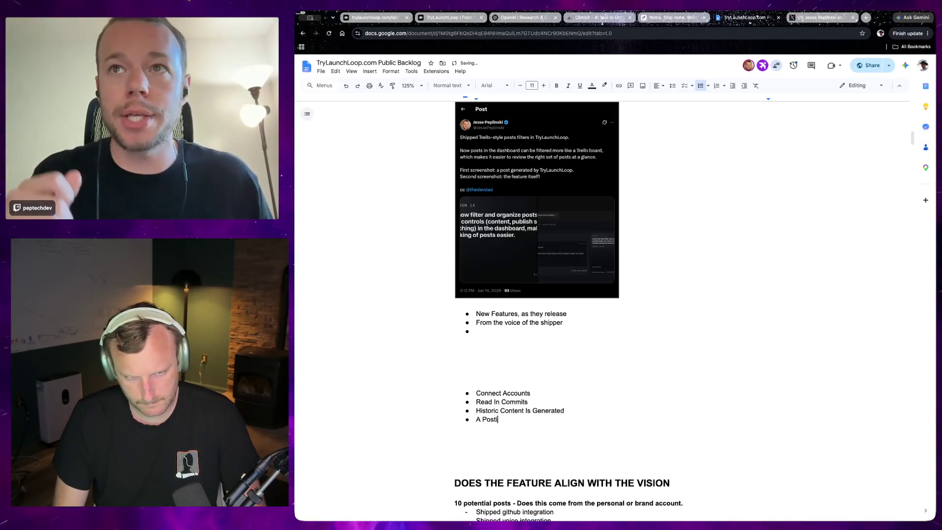
pyautogui.write('ng Schedule')
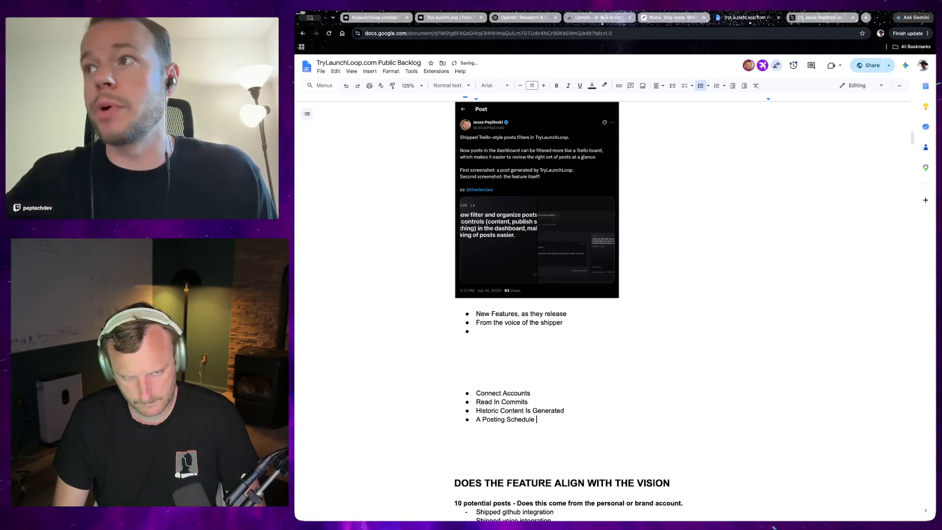
pyautogui.write(' Is Created')
pyautogui.press('Return')
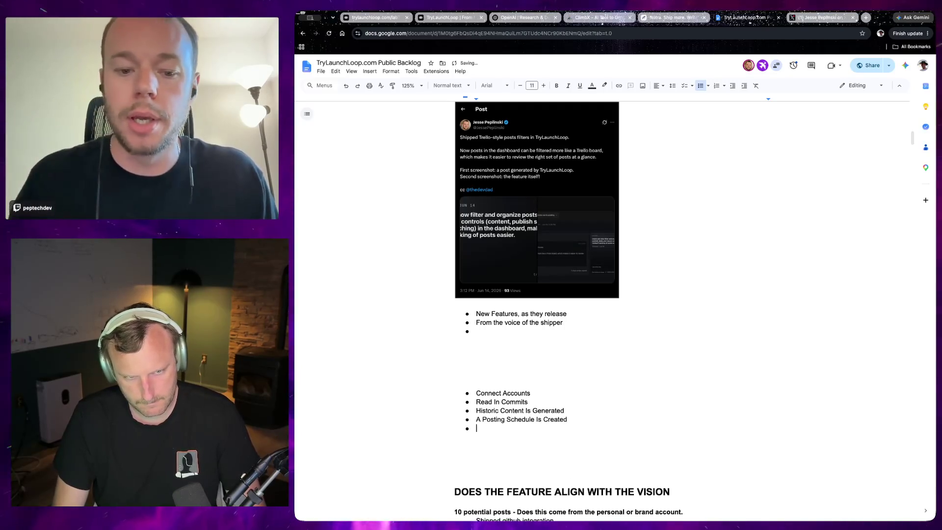
pyautogui.write('AsNew Posts')
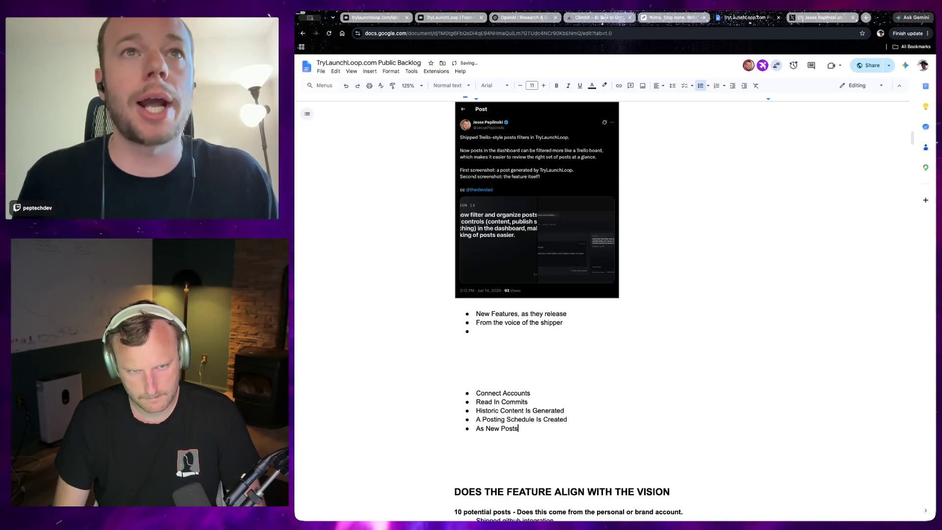
pyautogui.write(' Come In, ')
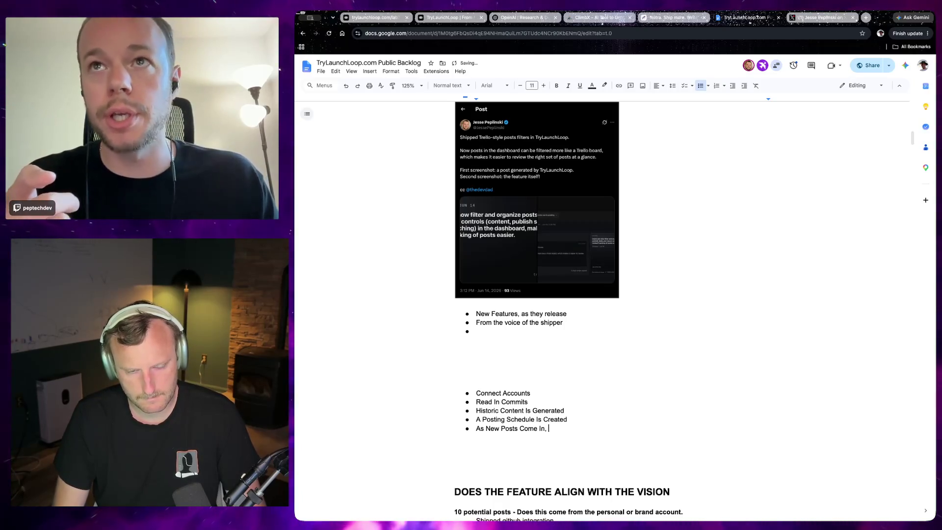
pyautogui.write('The Con')
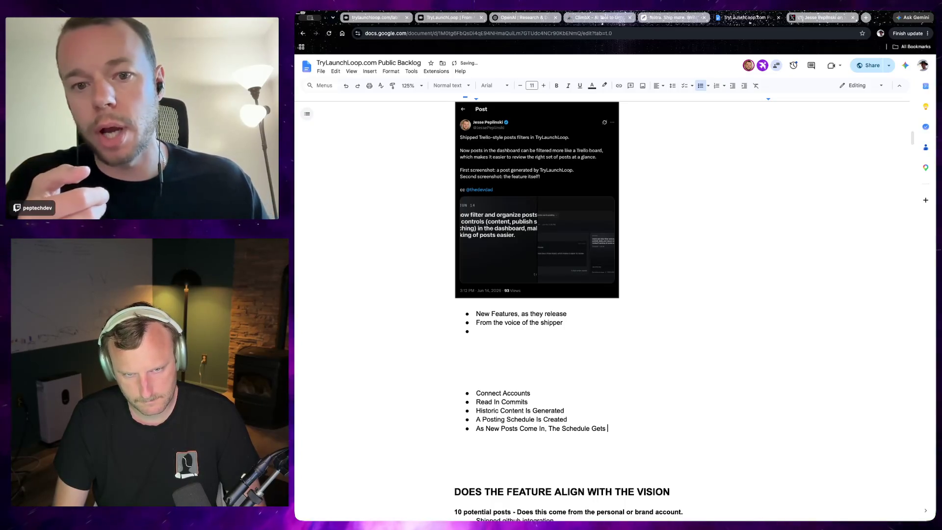
pyautogui.write('Updated Based On ')
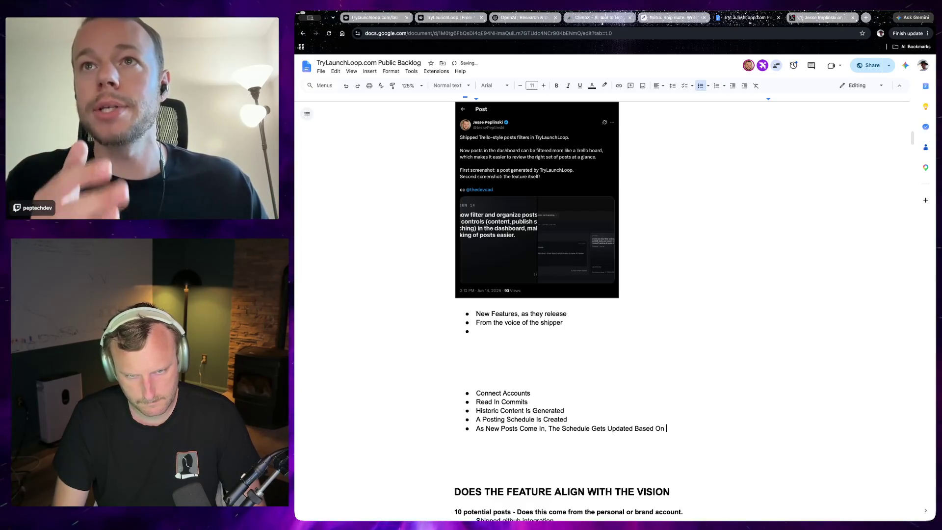
pyautogui.write('Your Pr')
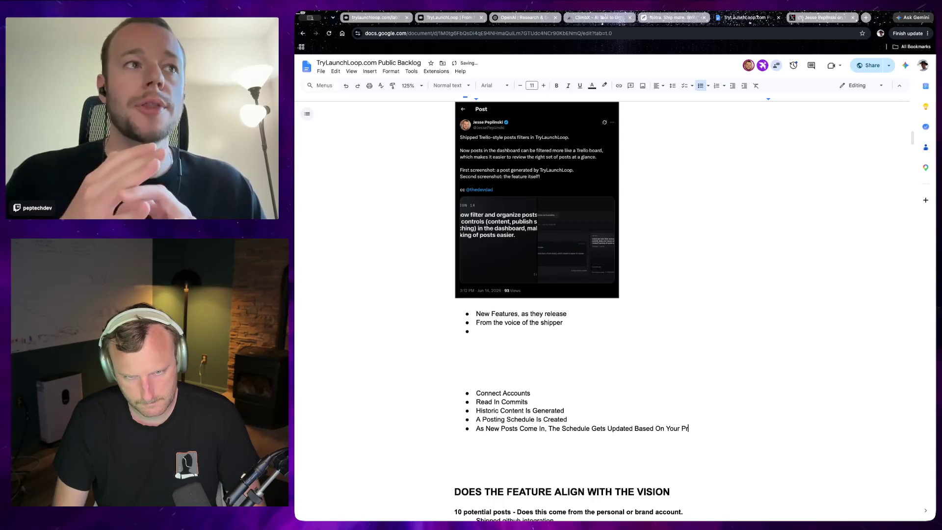
pyautogui.write('eference')
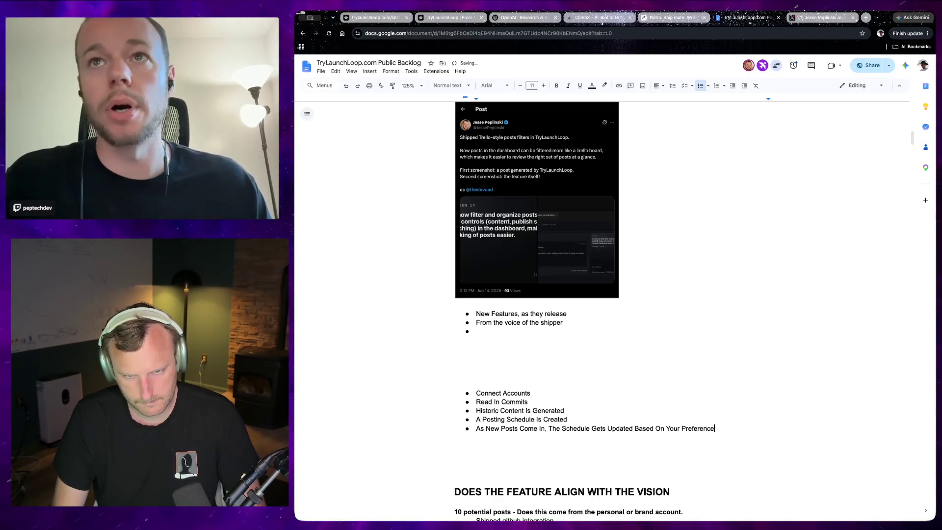
pyautogui.write('s')
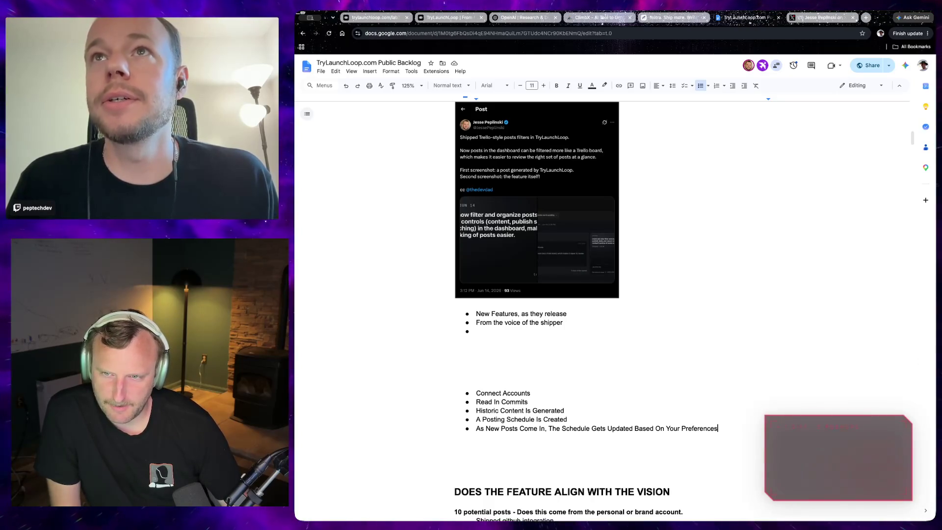
pyautogui.moveTo(475, 393); pyautogui.dragTo(571, 394)
# Zoom to 200% and place the insertion point after 'Connect Accounts' in the workflow list
pyautogui.click(476, 393)
pyautogui.moveTo(475, 393); pyautogui.dragTo(571, 394)
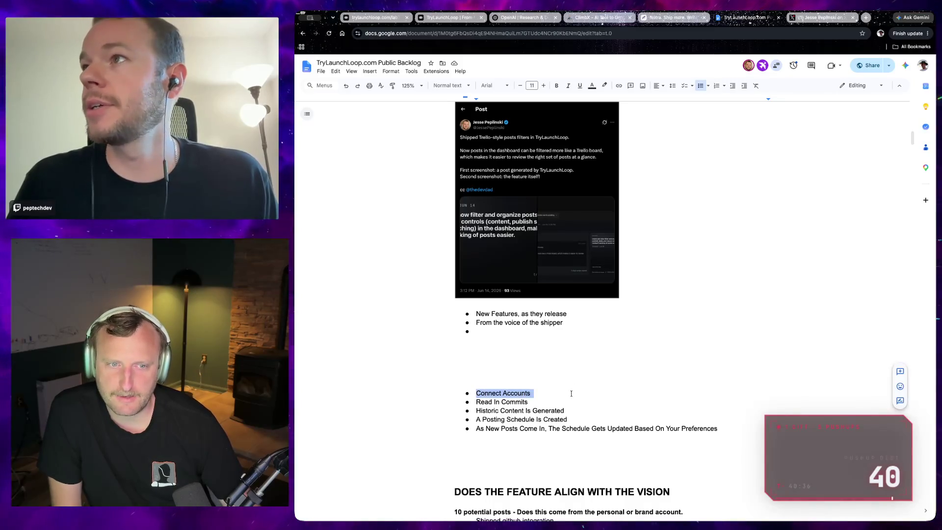
pyautogui.scroll(-2, 571, 394)
pyautogui.scroll(2, 581, 313)
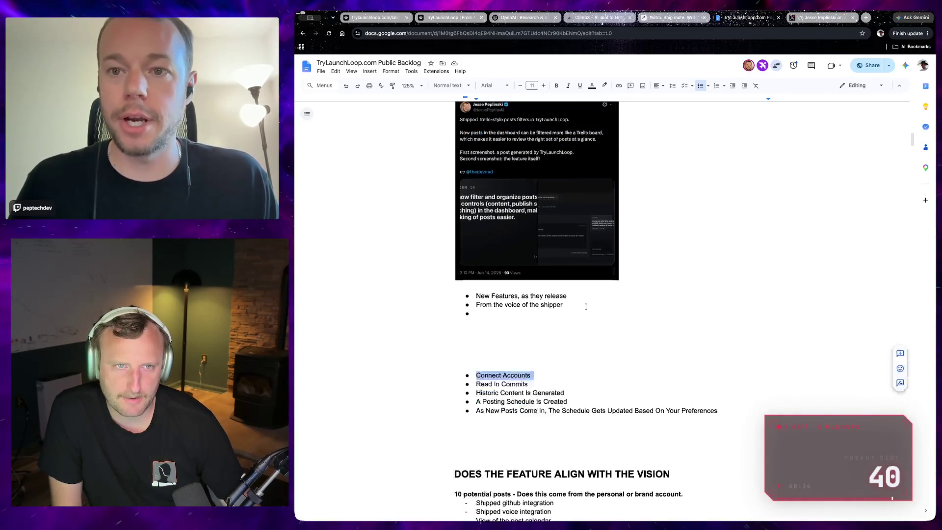
pyautogui.scroll(1, 589, 346)
pyautogui.scroll(-3, 589, 350)
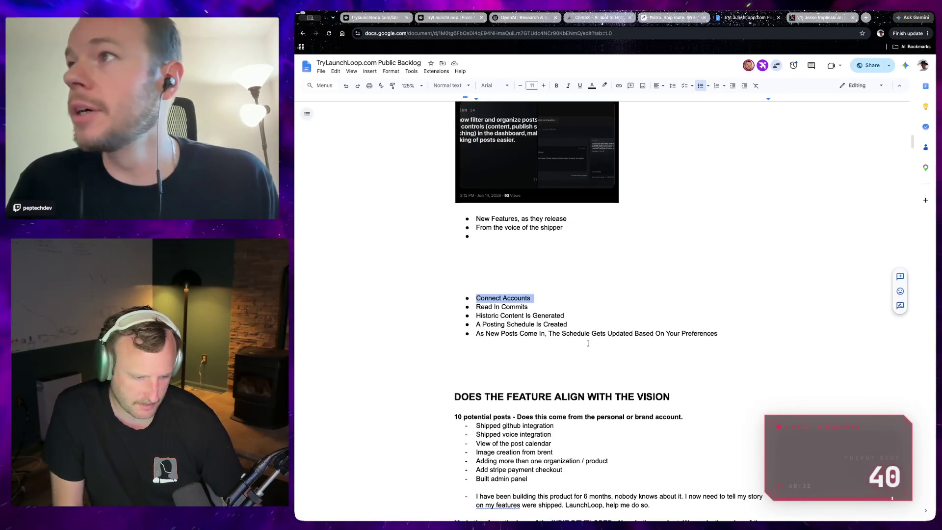
pyautogui.scroll(1, 589, 346)
pyautogui.scroll(1, 588, 343)
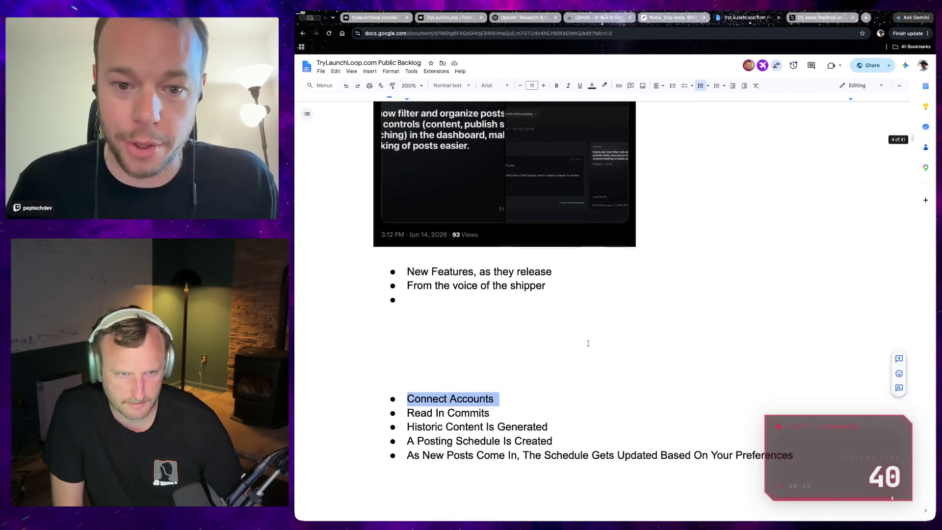
pyautogui.scroll(-3, 587, 343)
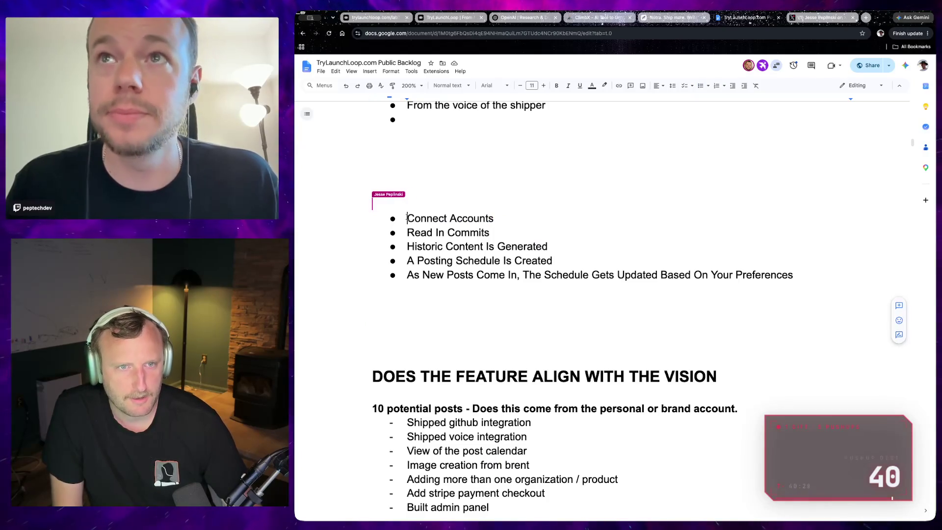
pyautogui.click(504, 220)
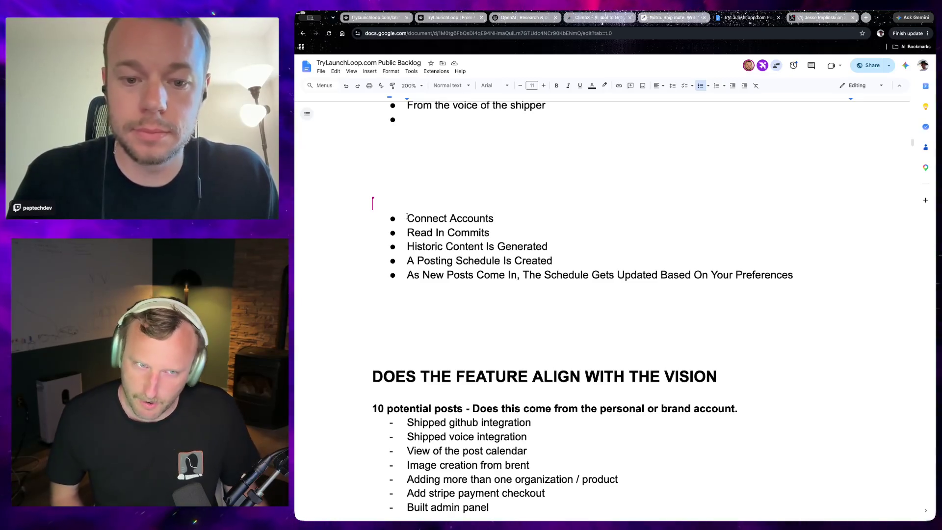
pyautogui.moveTo(406, 218)
pyautogui.mouseDown()
pyautogui.moveTo(501, 214)
pyautogui.moveTo(490, 231)
pyautogui.mouseUp()
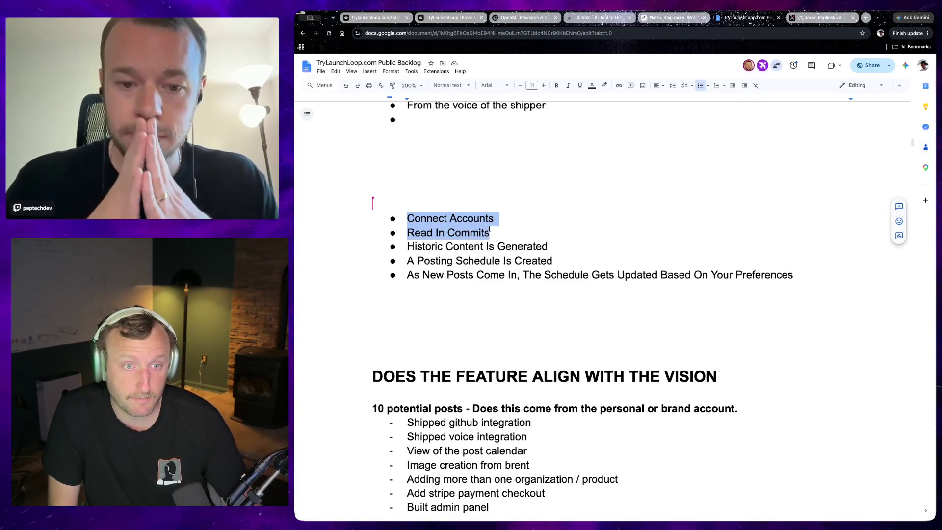
pyautogui.moveTo(490, 230); pyautogui.dragTo(516, 234)
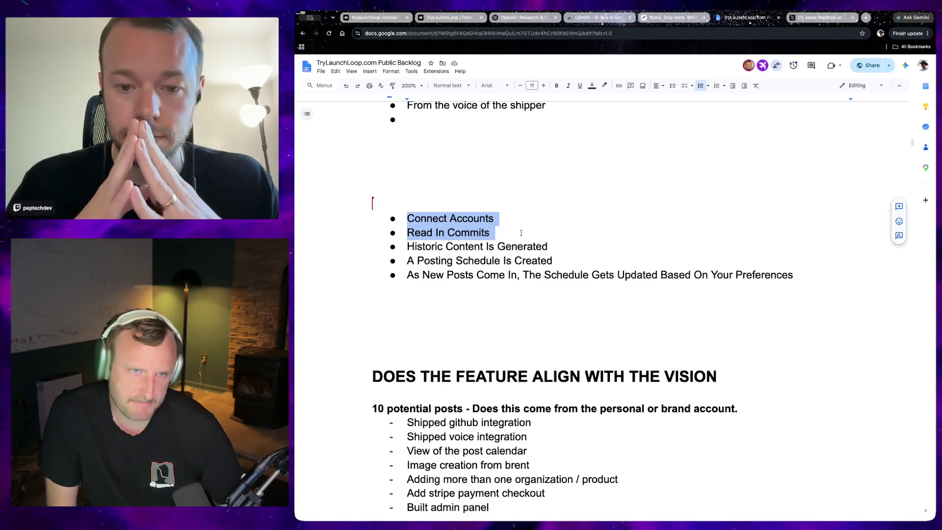
pyautogui.click(518, 234)
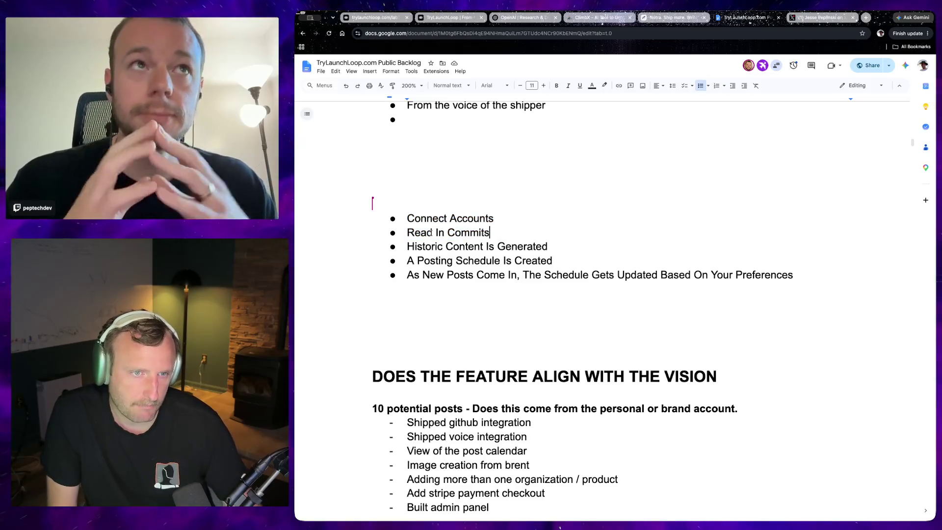
pyautogui.keyDown('shift'); pyautogui.click(408, 233); pyautogui.keyUp('shift')
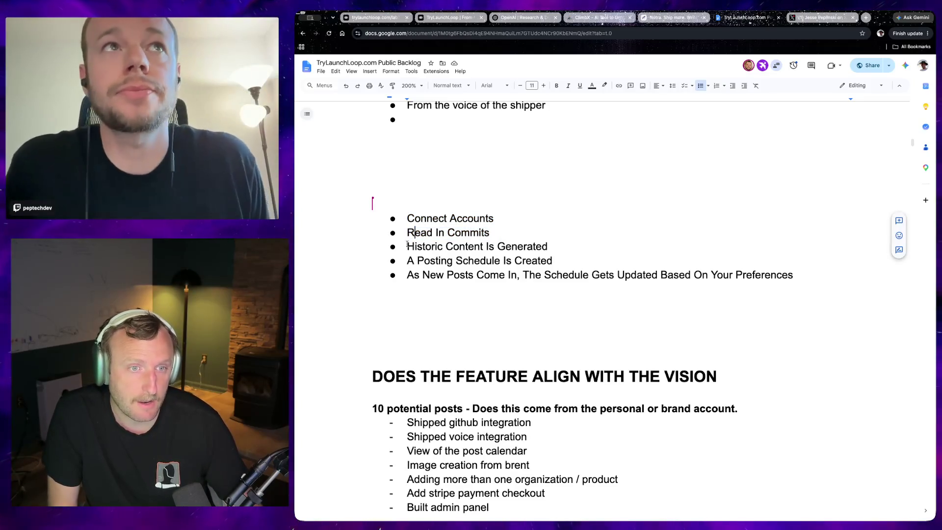
pyautogui.moveTo(406, 247)
pyautogui.mouseDown()
pyautogui.moveTo(548, 247)
pyautogui.moveTo(398, 217)
pyautogui.mouseUp()
pyautogui.click(550, 247)
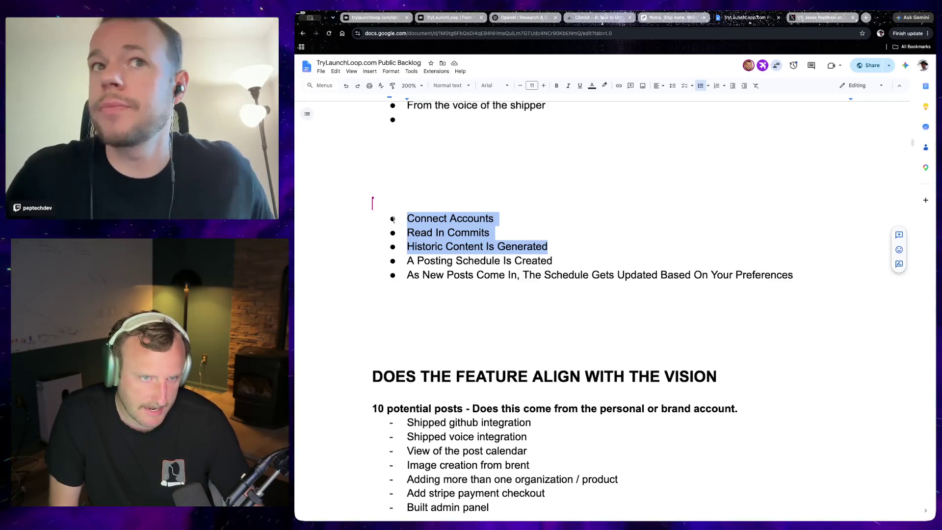
pyautogui.click(406, 246)
pyautogui.moveTo(406, 246); pyautogui.dragTo(544, 248)
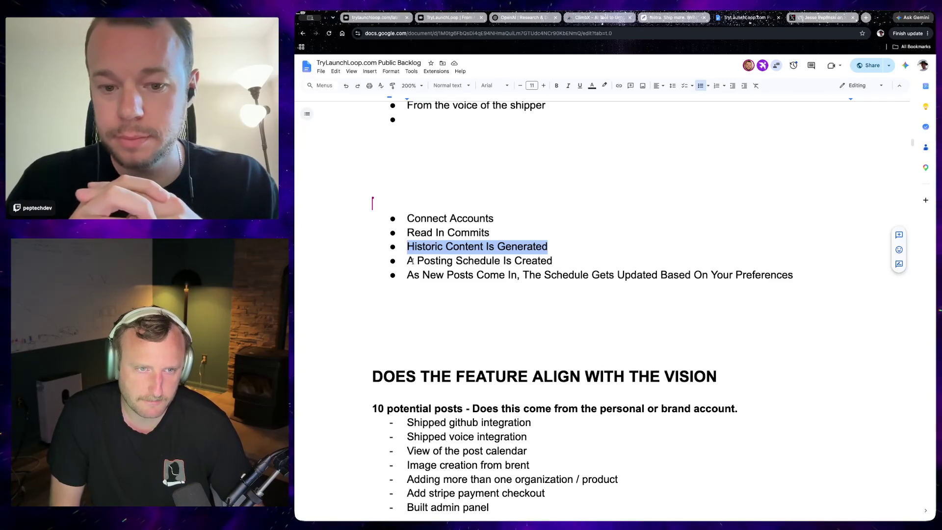
pyautogui.moveTo(407, 260)
pyautogui.mouseDown()
pyautogui.moveTo(560, 255)
pyautogui.moveTo(400, 256)
pyautogui.mouseUp()
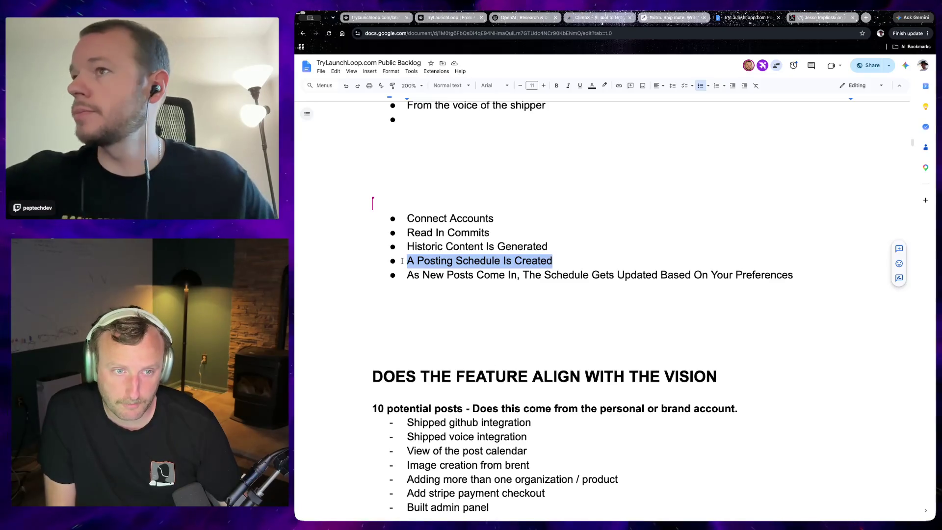
pyautogui.moveTo(553, 261); pyautogui.dragTo(380, 235)
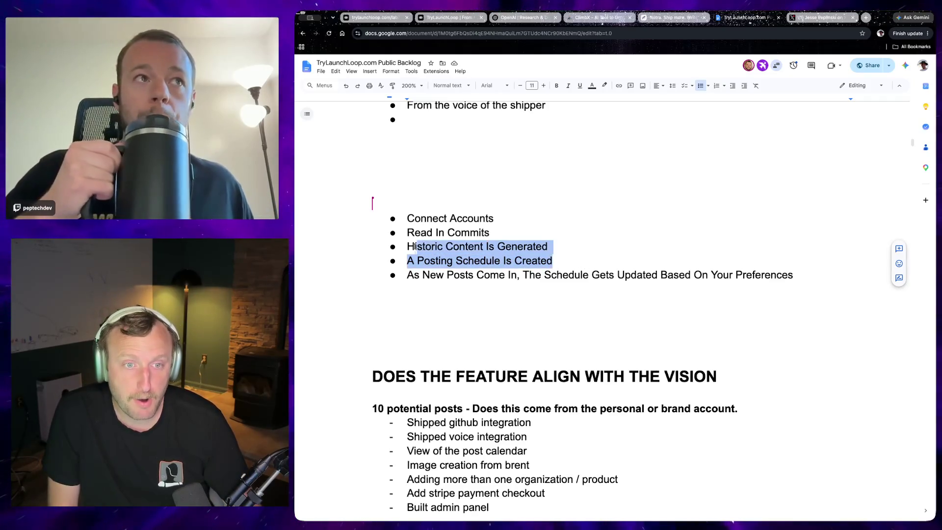
pyautogui.click(443, 247)
pyautogui.moveTo(552, 260)
pyautogui.mouseDown()
pyautogui.moveTo(406, 247)
pyautogui.moveTo(377, 218)
pyautogui.mouseUp()
pyautogui.click(420, 233)
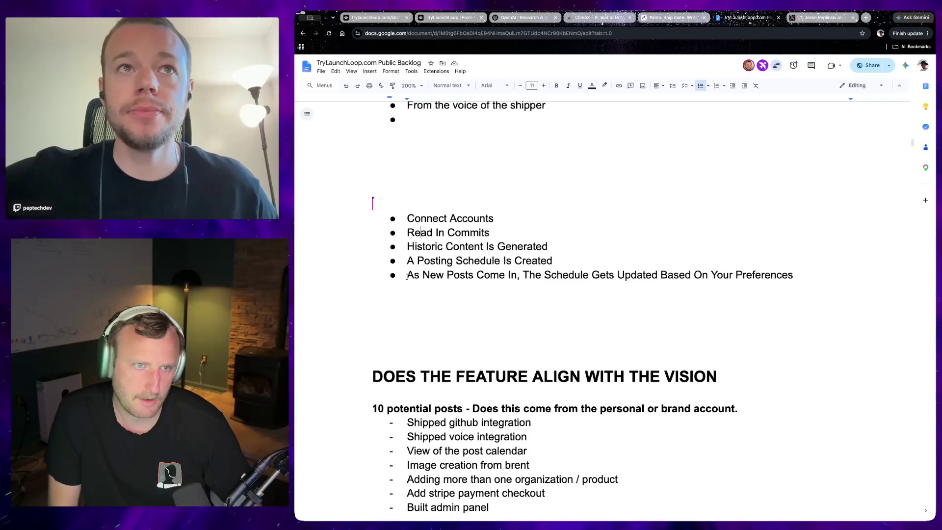
pyautogui.moveTo(407, 275); pyautogui.dragTo(703, 275)
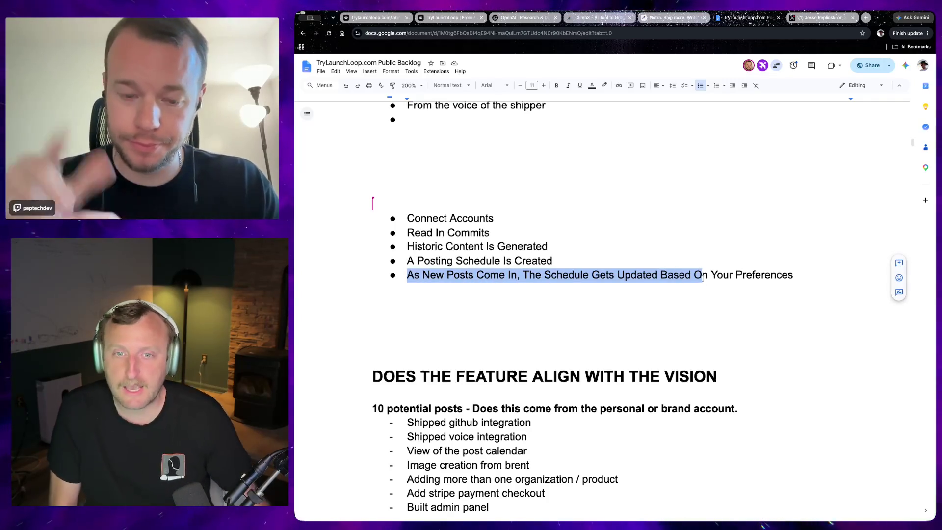
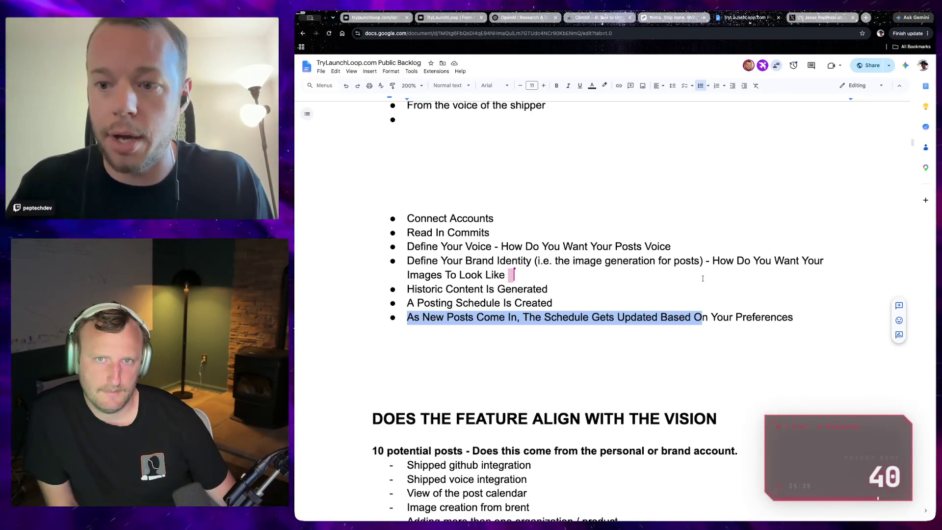
# Add a CORE 4 COMPONENTS heading with four dash items: historic commits, incoming commits, writing in your voice, posting schedule
pyautogui.click(660, 290)
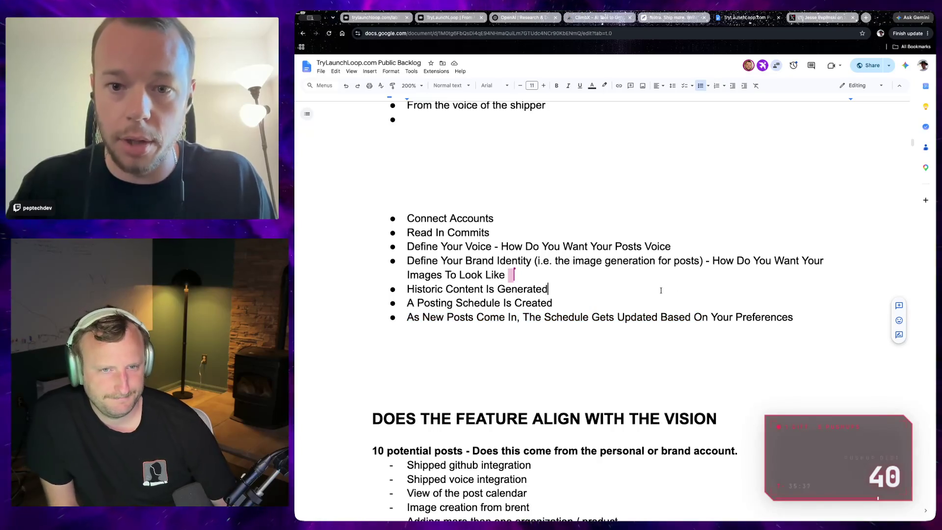
pyautogui.click(513, 274)
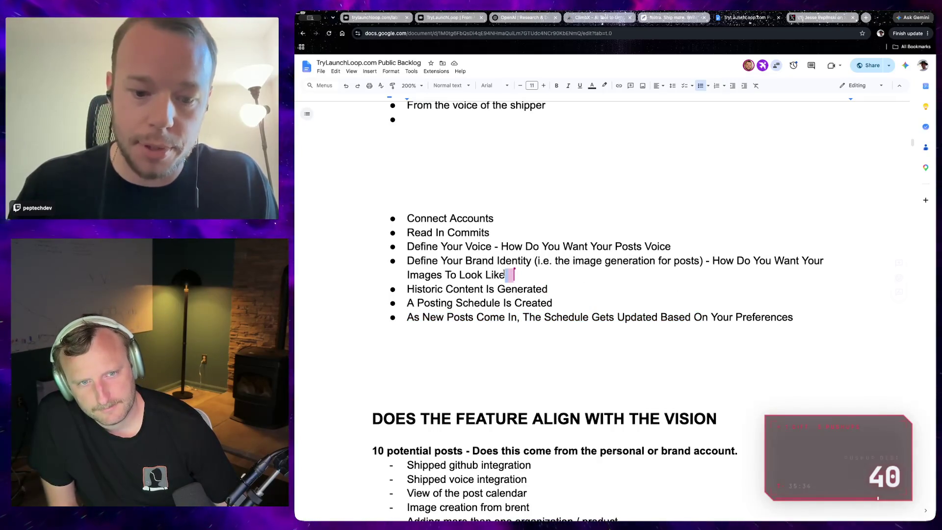
pyautogui.moveTo(406, 208)
pyautogui.mouseDown()
pyautogui.moveTo(551, 304)
pyautogui.moveTo(809, 318)
pyautogui.mouseUp()
pyautogui.click(815, 318)
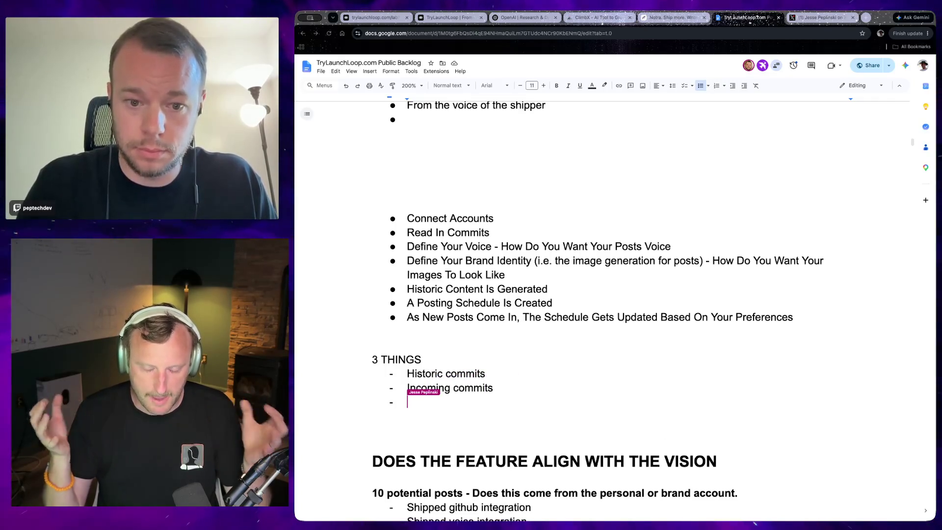
pyautogui.write('Posting schedule')
pyautogui.write('Written in your voice (take from chap gpt export, claude export, or existing social media)')
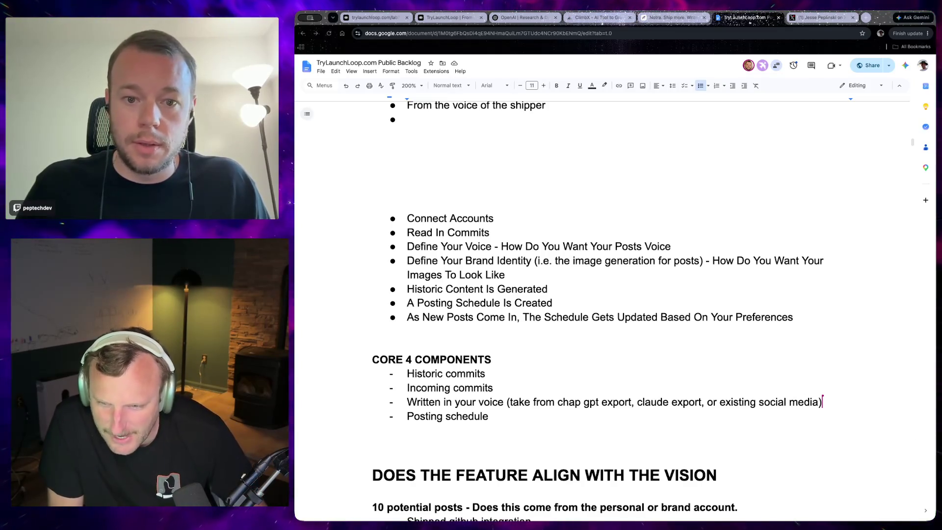
pyautogui.click(867, 17)
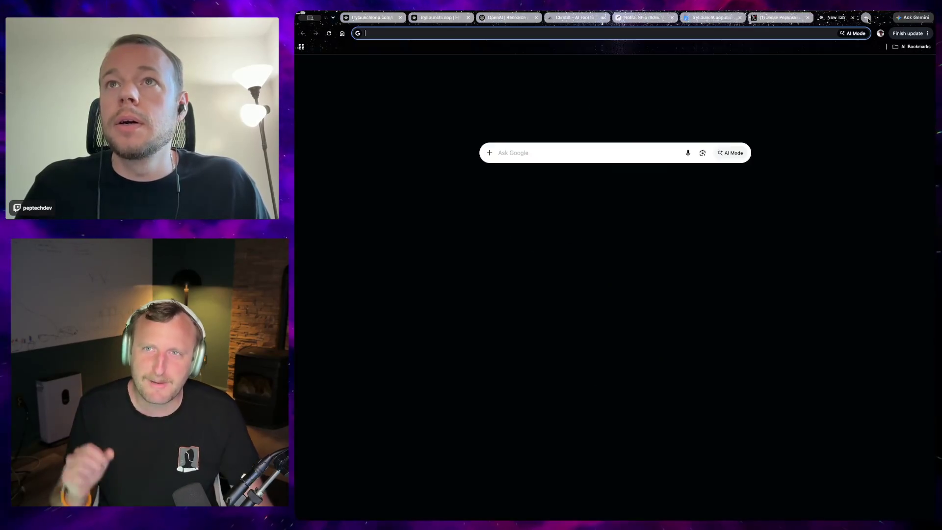
pyautogui.write('jw')
# Search 'jetman facebook game', view image results and open the first screenshot's source article
pyautogui.press('BackSpace')
pyautogui.write('etman')
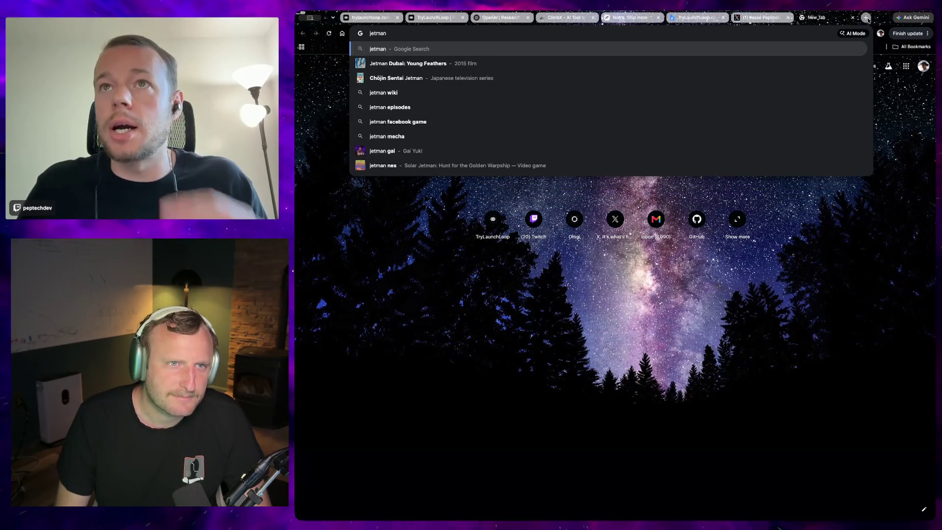
pyautogui.write('cebo')
pyautogui.press('Return')
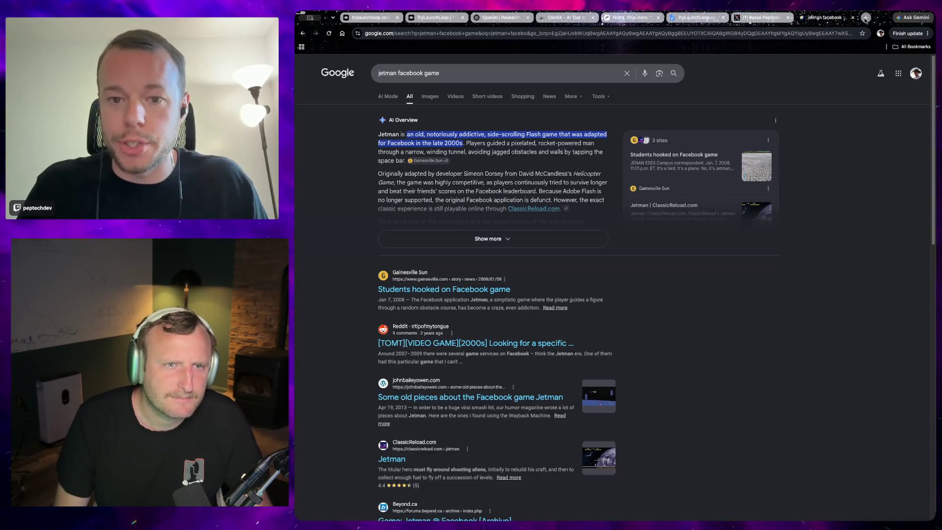
pyautogui.click(427, 99)
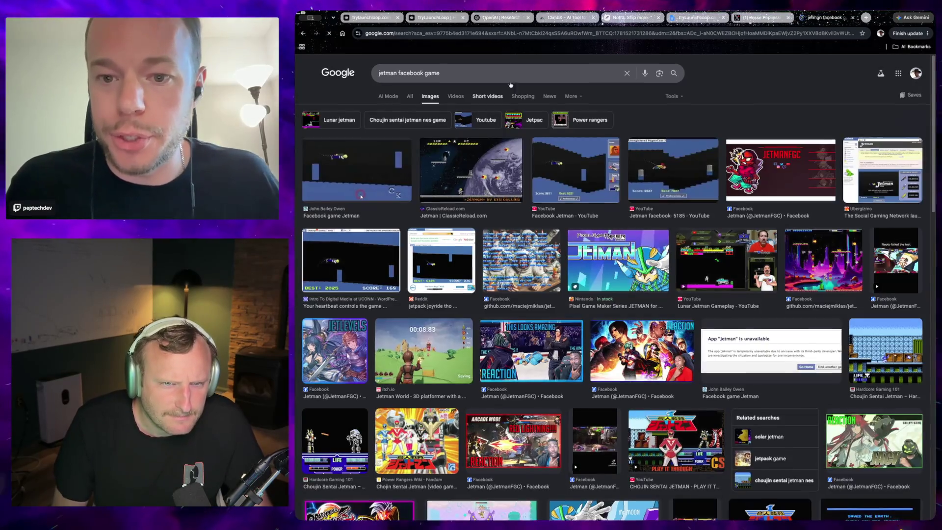
pyautogui.click(346, 173)
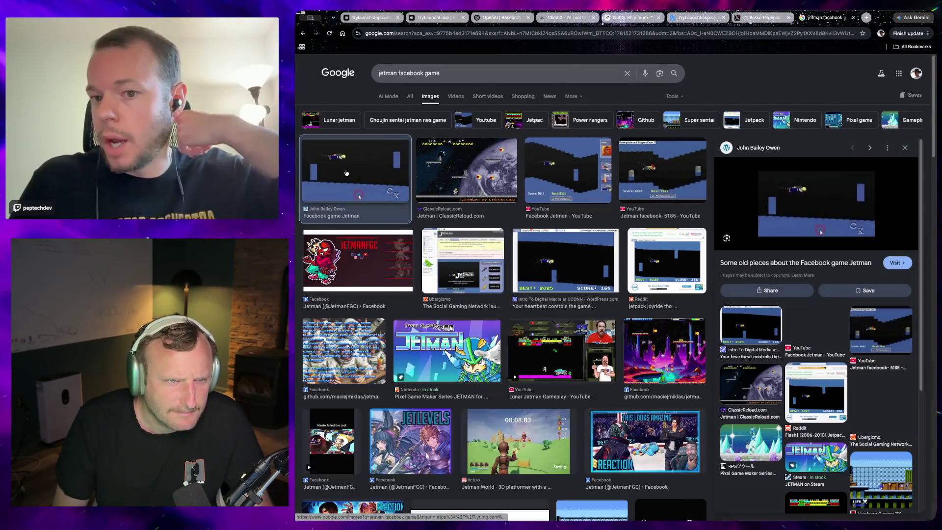
pyautogui.click(806, 196)
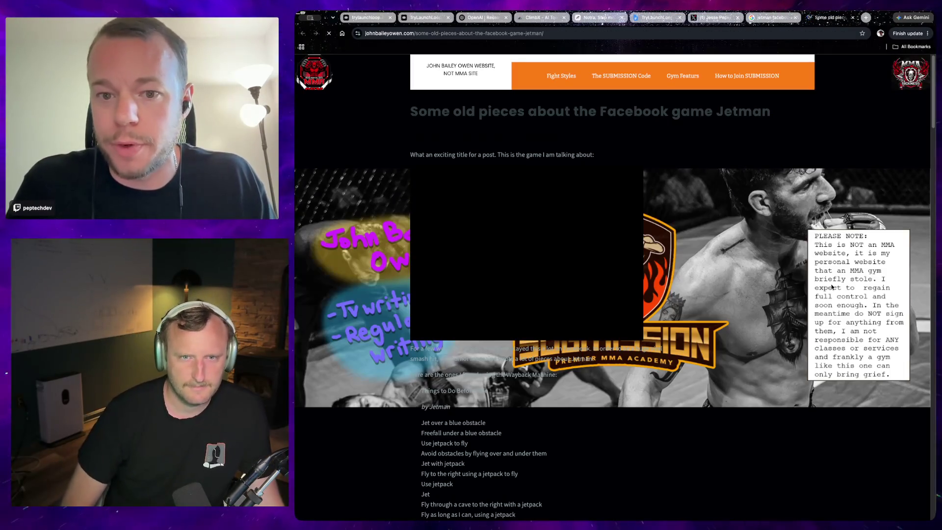
pyautogui.scroll(-5, 690, 398)
pyautogui.scroll(-5, 690, 397)
pyautogui.scroll(-5, 690, 397)
pyautogui.scroll(-5, 679, 380)
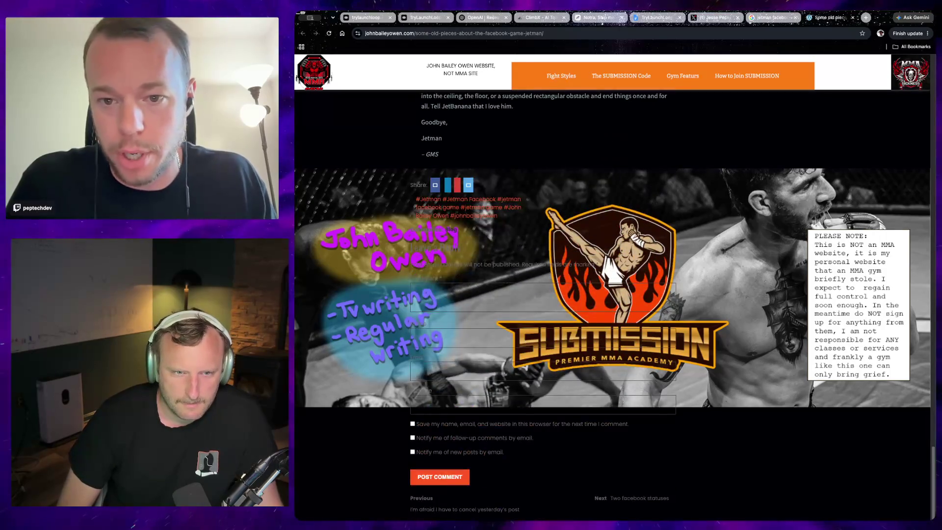
pyautogui.scroll(-5, 662, 386)
pyautogui.scroll(-5, 619, 393)
pyautogui.scroll(5, 619, 393)
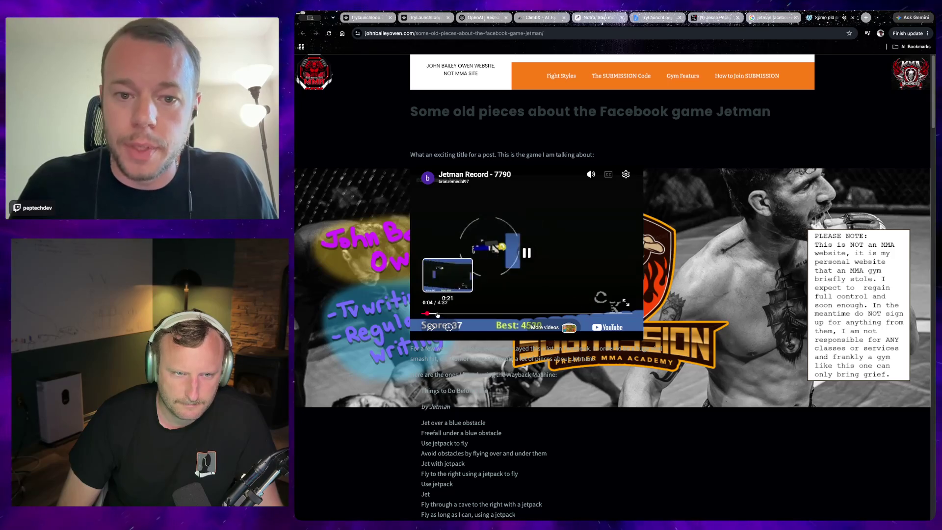
# Open the embedded Jetman Record video on YouTube in its own tab
pyautogui.click(608, 327)
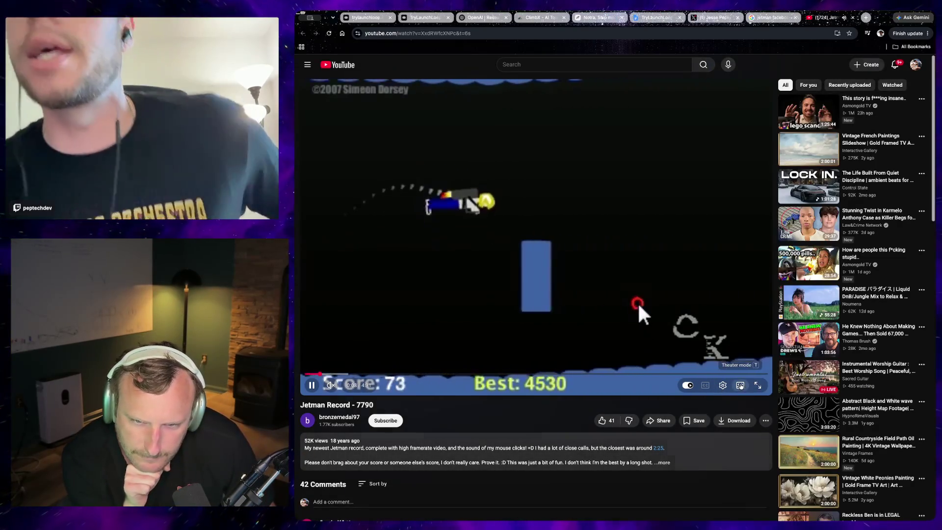
# Watch the Jetman video in theater view, then return to the TryLaunchLoop backlog document
pyautogui.press('t')
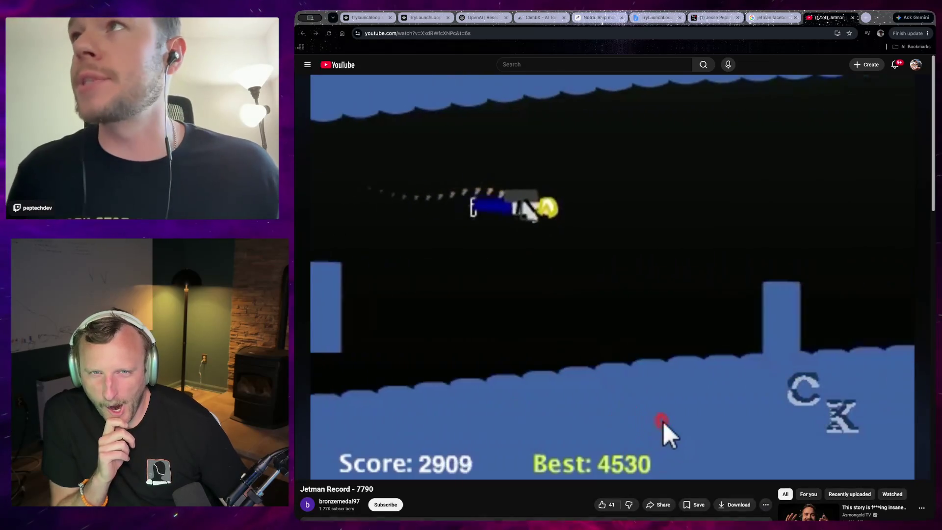
pyautogui.click(645, 18)
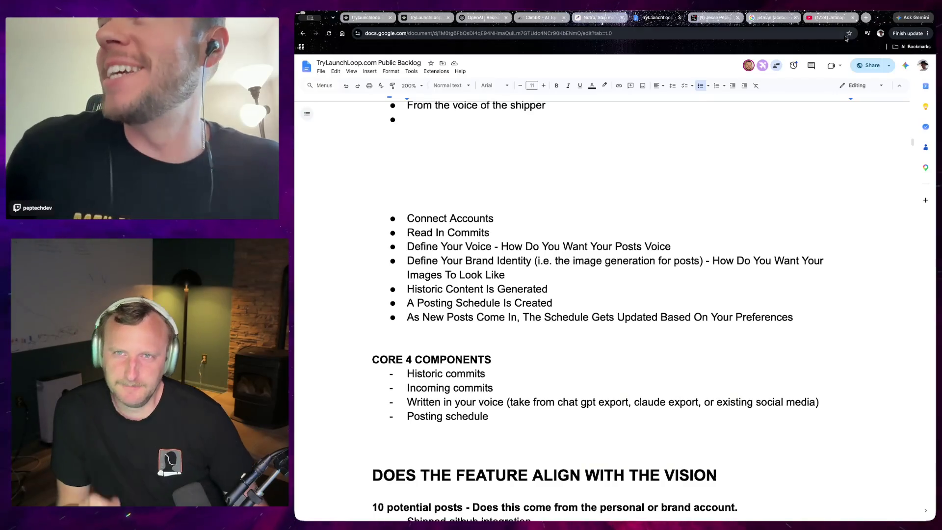
# Return to the Jetman video tab, then open a fresh browser tab
pyautogui.click(827, 17)
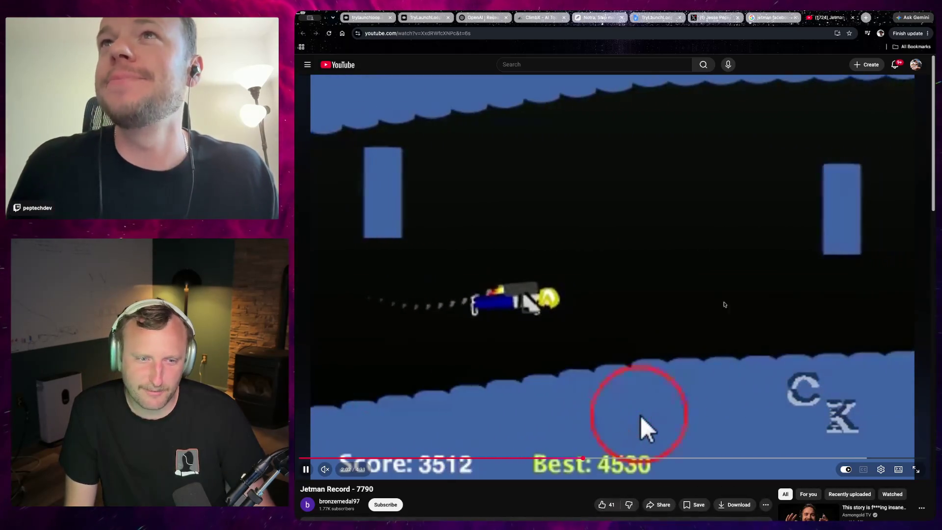
pyautogui.click(866, 17)
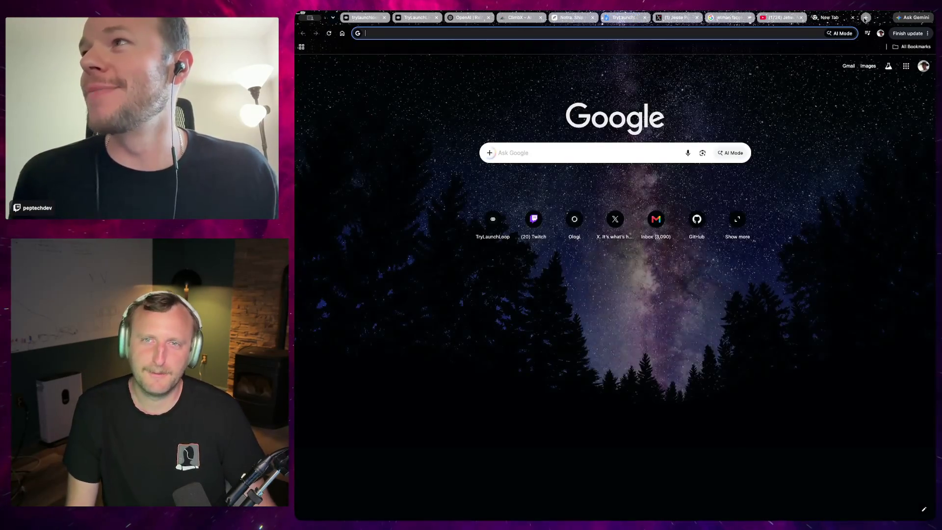
pyautogui.write('t')
# Load notes.ologi.app in the new tab, then return to the backlog document
pyautogui.press('BackSpace')
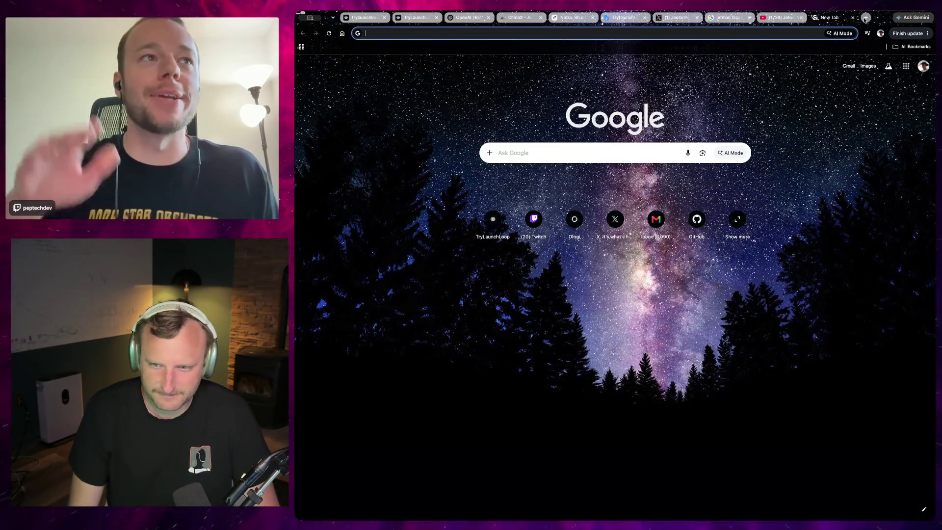
pyautogui.write('notes.')
pyautogui.press('Return')
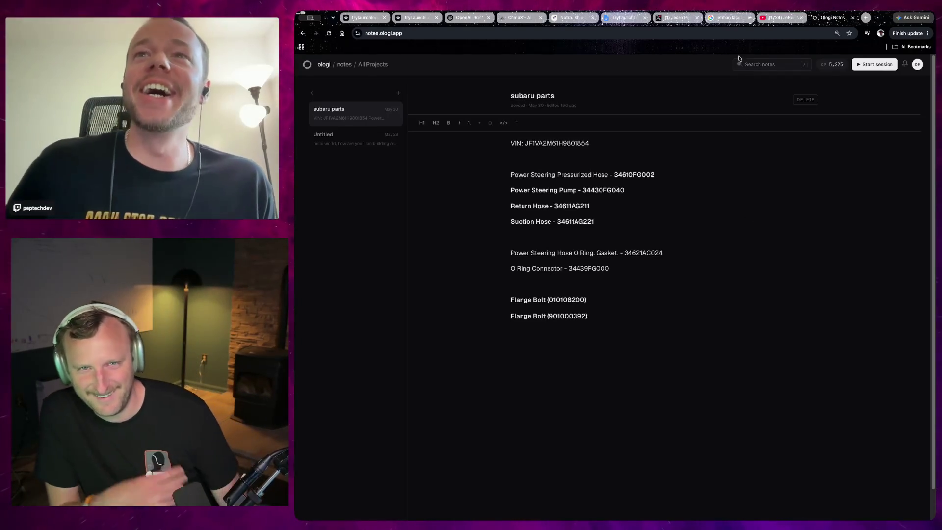
pyautogui.click(637, 19)
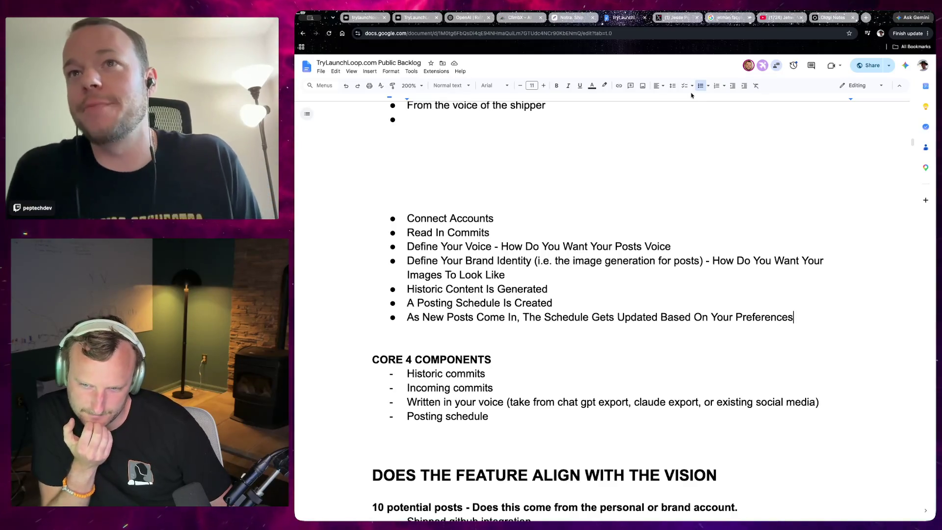
pyautogui.scroll(-10, 630, 211)
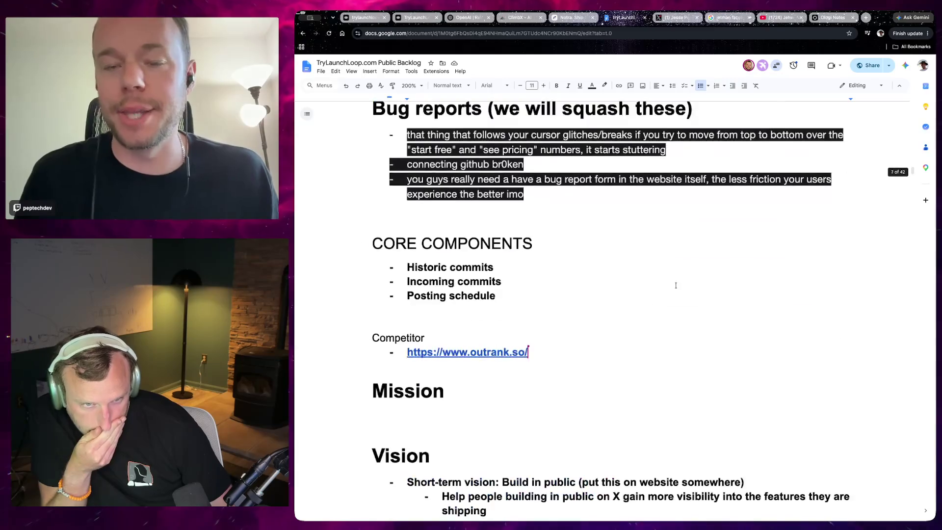
pyautogui.scroll(2, 680, 291)
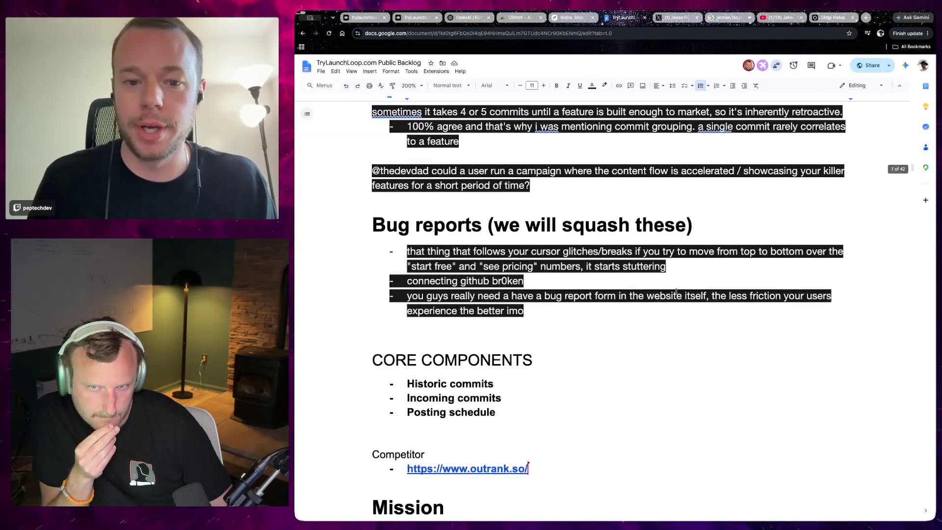
pyautogui.scroll(10, 676, 293)
pyautogui.scroll(5, 673, 283)
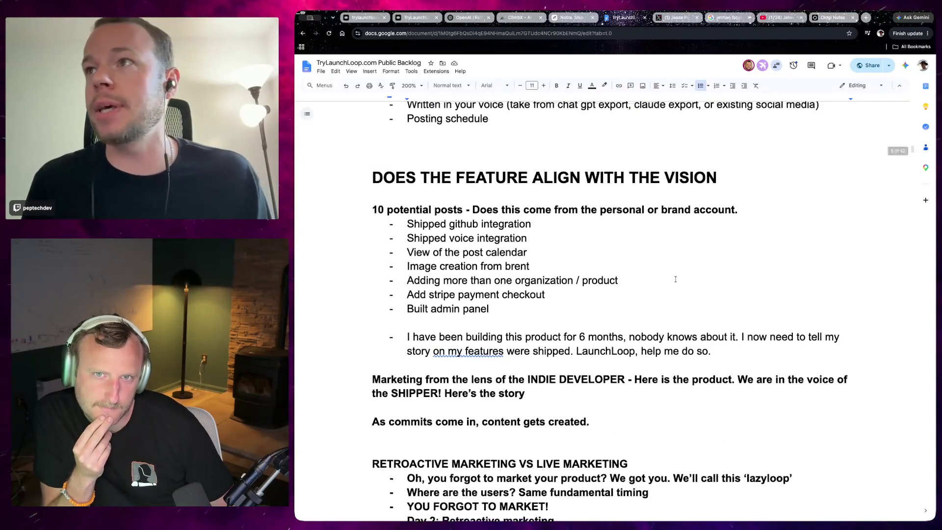
pyautogui.scroll(2, 674, 280)
pyautogui.scroll(2, 675, 278)
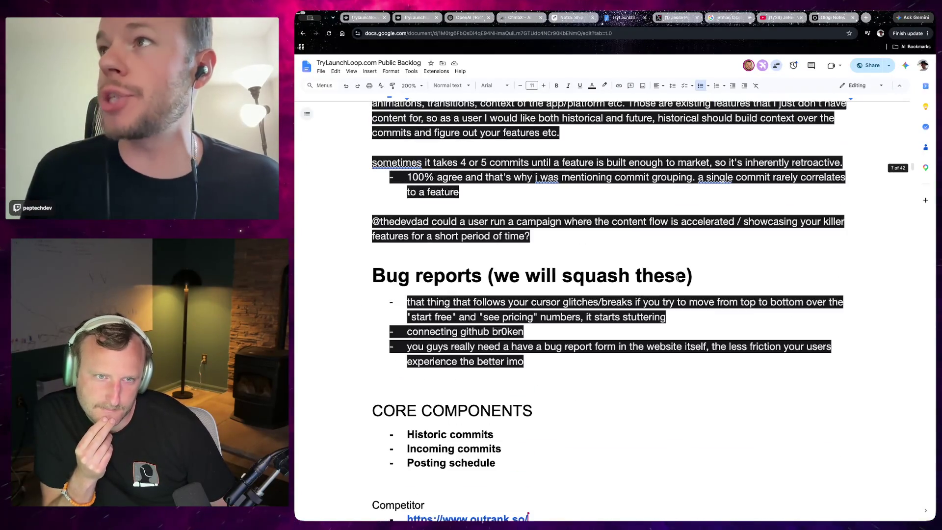
pyautogui.scroll(1, 679, 278)
pyautogui.scroll(2, 678, 277)
pyautogui.scroll(1, 679, 277)
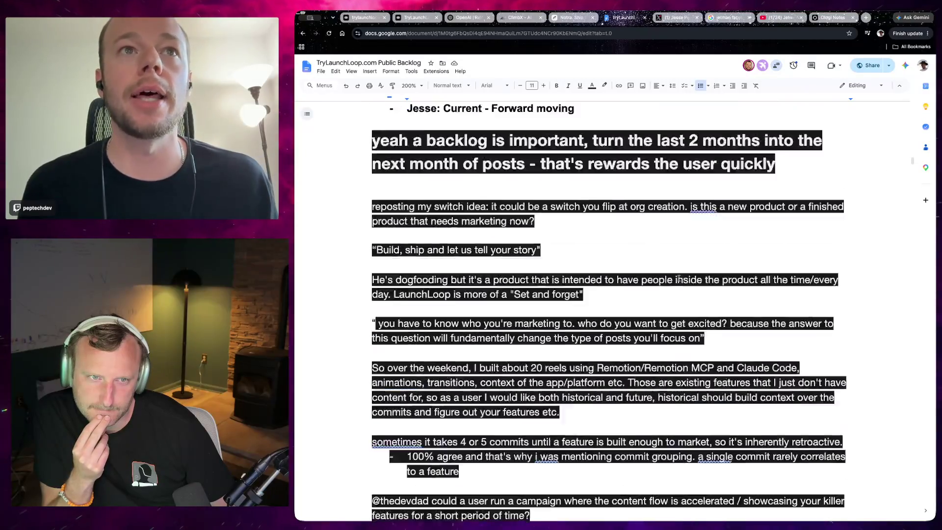
pyautogui.scroll(1, 679, 275)
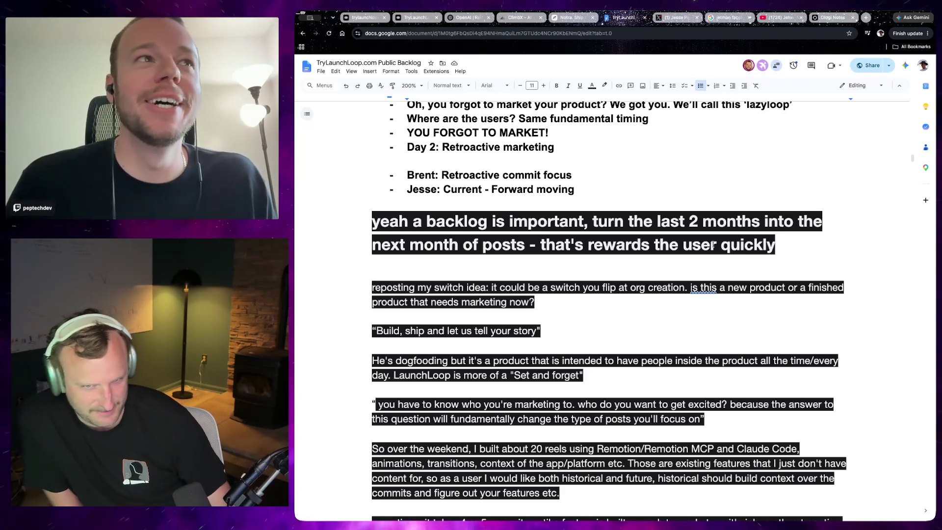
pyautogui.scroll(-5, 694, 293)
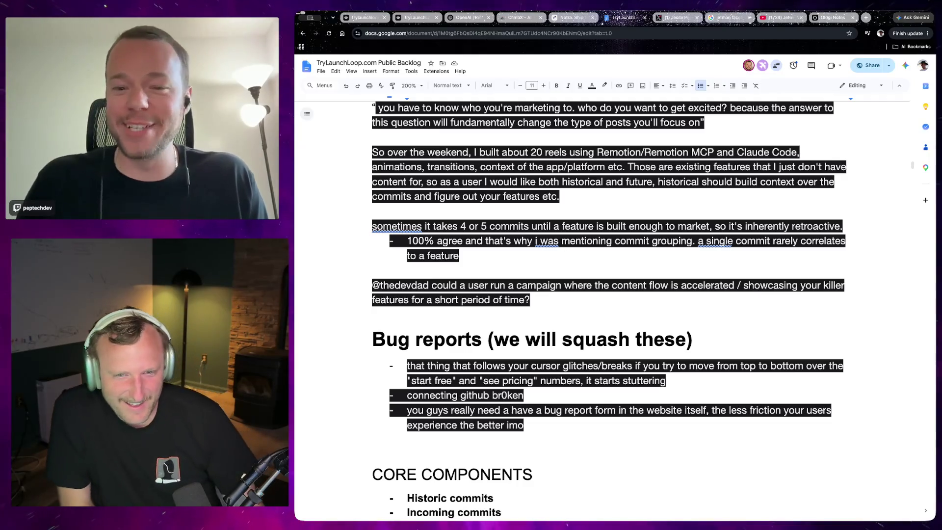
pyautogui.scroll(-2, 541, 309)
pyautogui.scroll(-1, 542, 309)
pyautogui.scroll(-3, 589, 365)
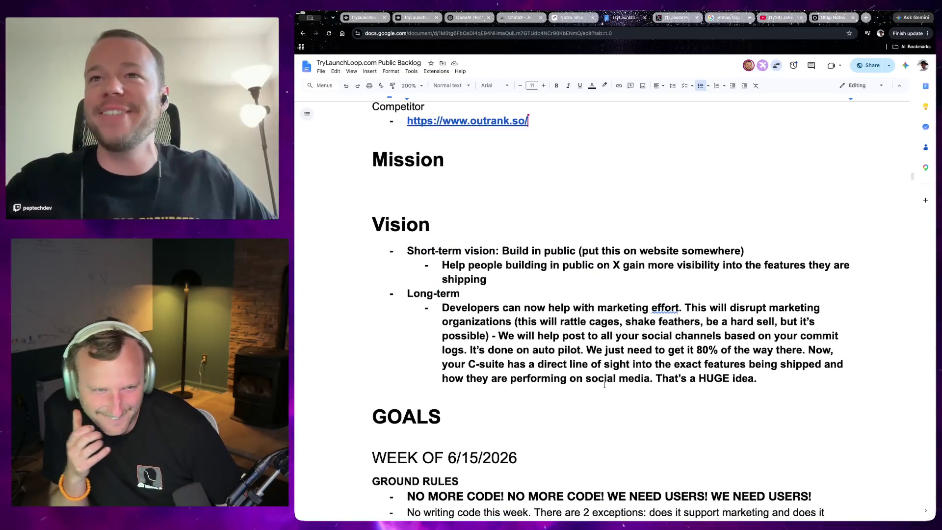
pyautogui.scroll(-5, 596, 398)
pyautogui.scroll(10, 596, 398)
pyautogui.scroll(5, 596, 398)
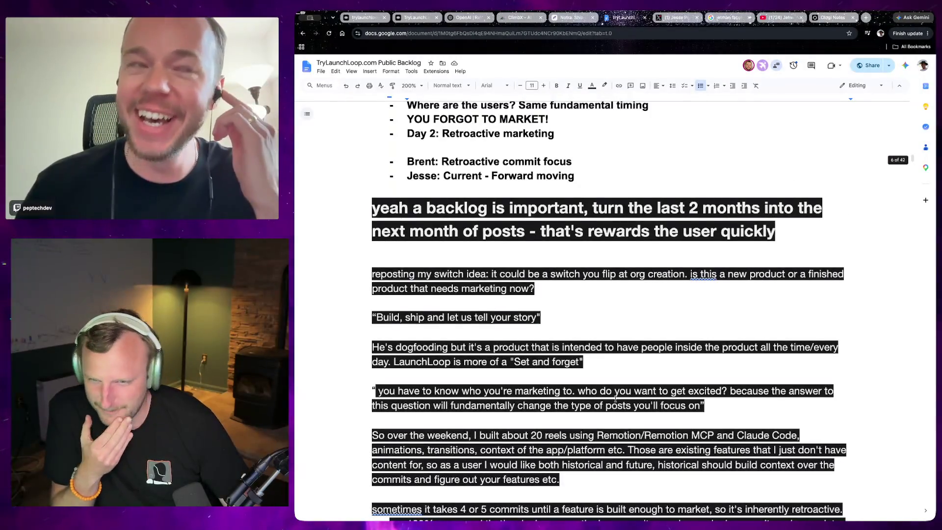
pyautogui.scroll(-1, 811, 388)
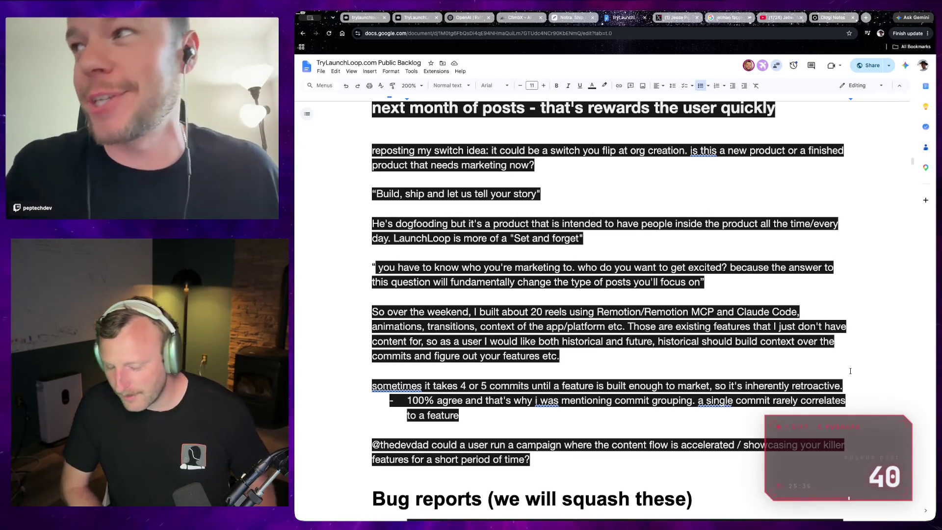
pyautogui.scroll(1, 553, 267)
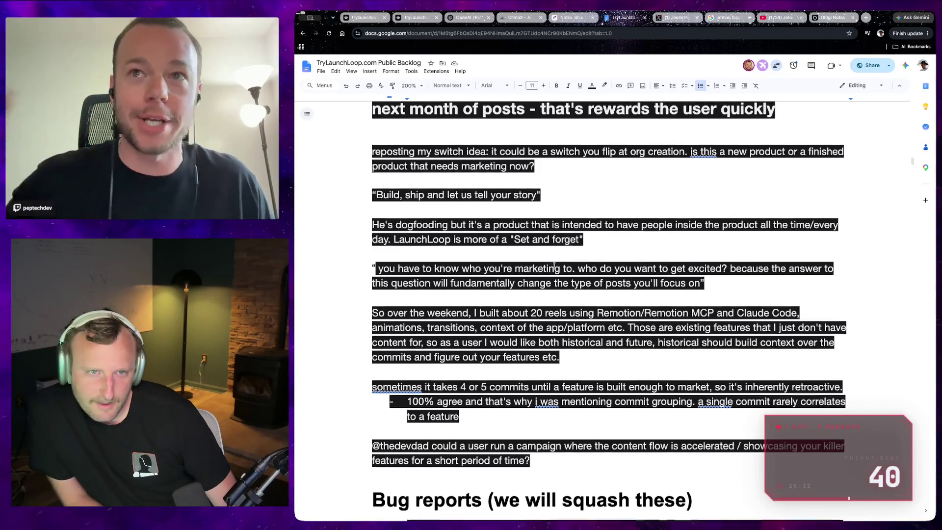
pyautogui.scroll(5, 554, 268)
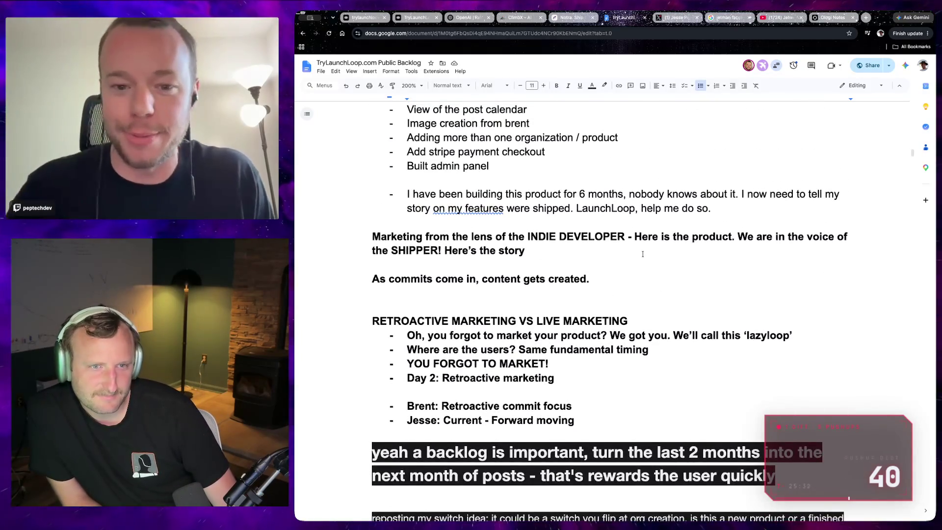
pyautogui.scroll(2, 642, 254)
pyautogui.scroll(5, 579, 257)
pyautogui.scroll(4, 580, 257)
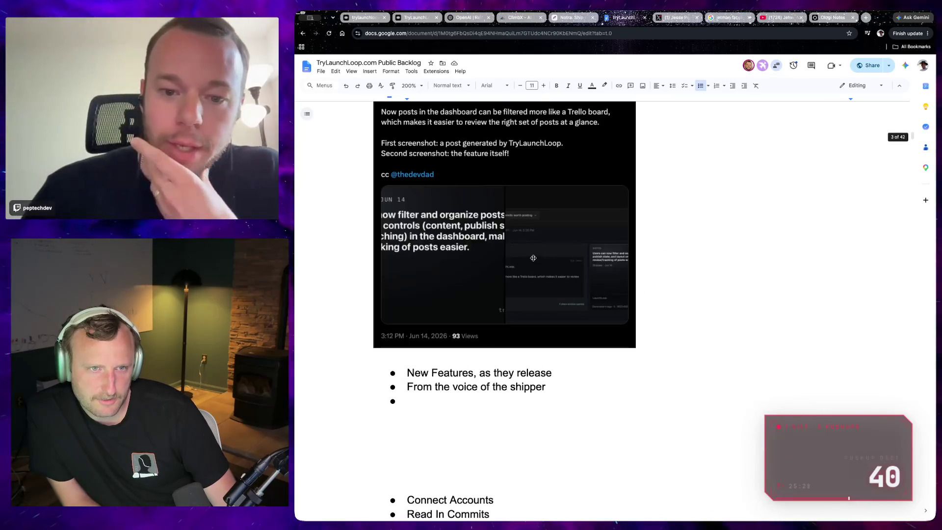
pyautogui.scroll(5, 530, 264)
pyautogui.scroll(1, 497, 268)
pyautogui.scroll(-3, 497, 268)
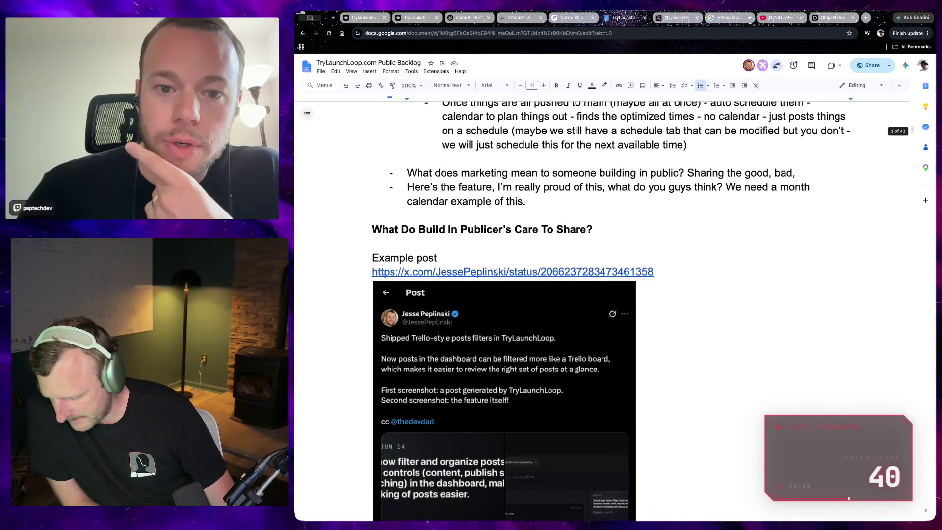
pyautogui.scroll(-2, 496, 267)
pyautogui.scroll(-2, 496, 267)
pyautogui.scroll(-3, 495, 266)
pyautogui.scroll(-2, 471, 258)
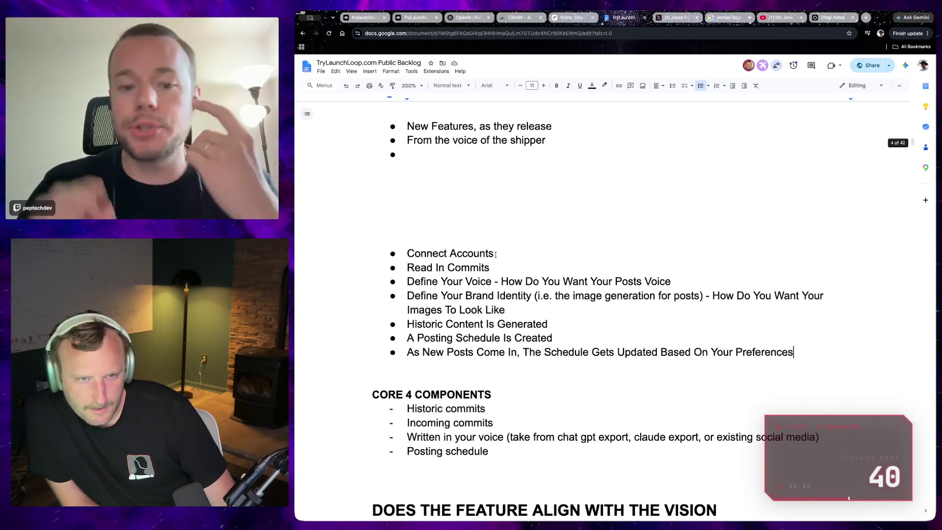
pyautogui.moveTo(374, 245); pyautogui.dragTo(800, 353)
# Undo an accidental split of Read In Commits and colour the step list text yellow
pyautogui.click(455, 267)
pyautogui.press('Return')
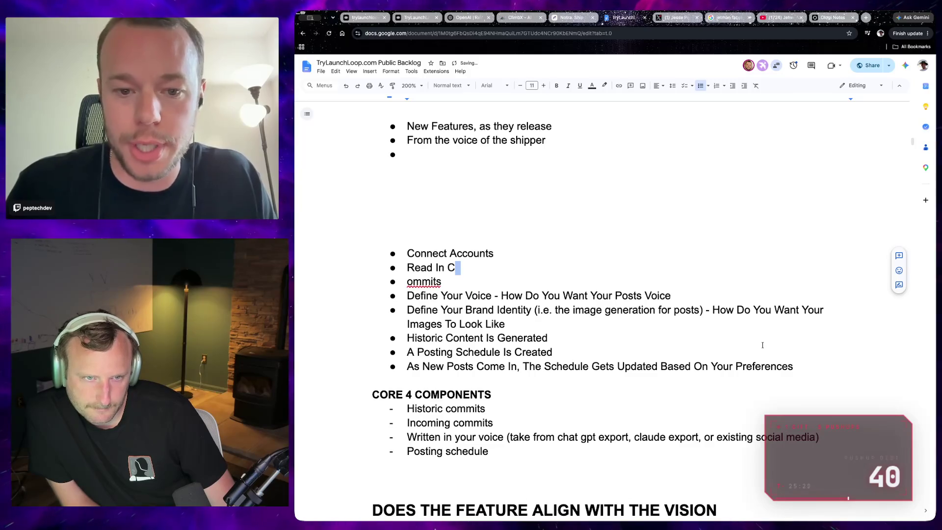
pyautogui.hotkey('ctrl', 'z')
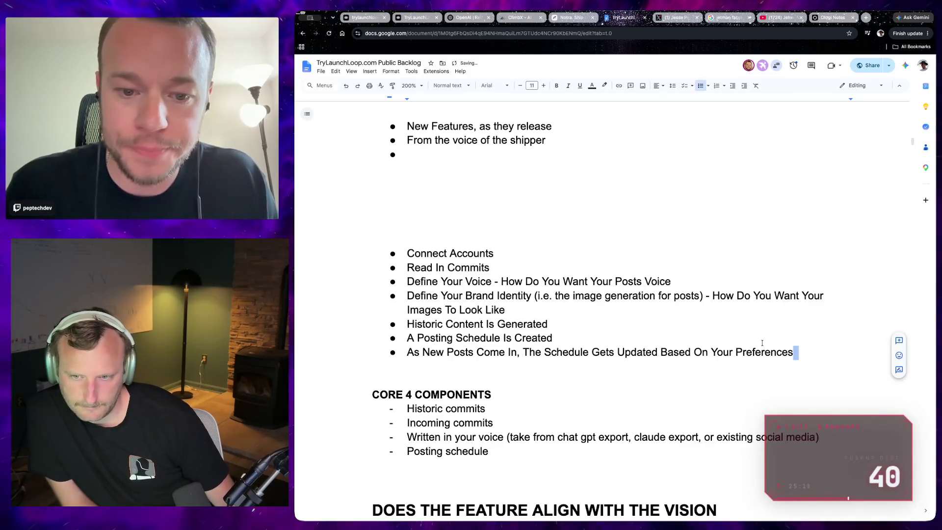
pyautogui.moveTo(794, 352); pyautogui.dragTo(352, 264)
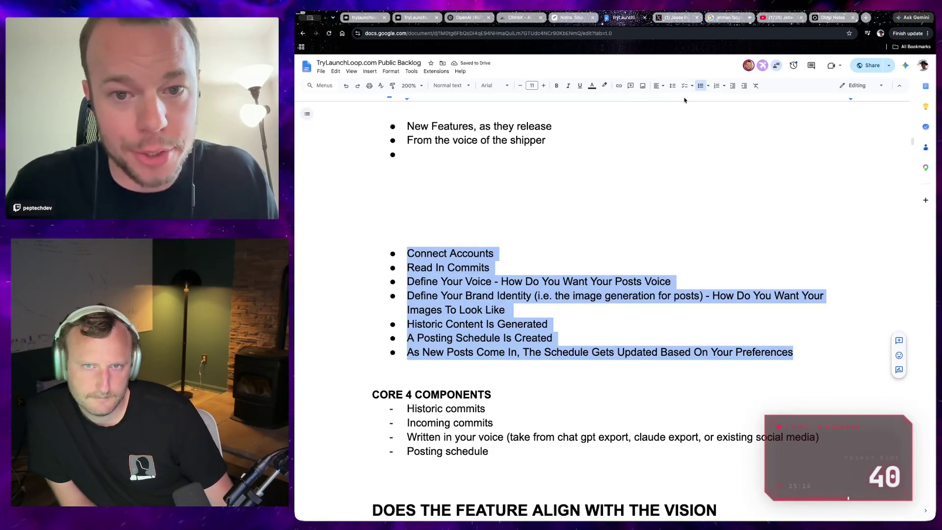
pyautogui.click(592, 85)
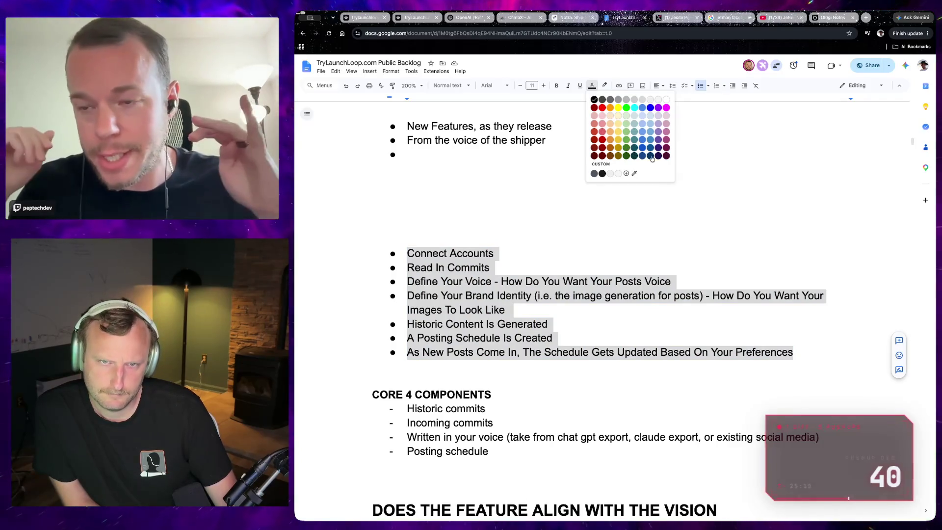
pyautogui.click(617, 108)
pyautogui.click(566, 169)
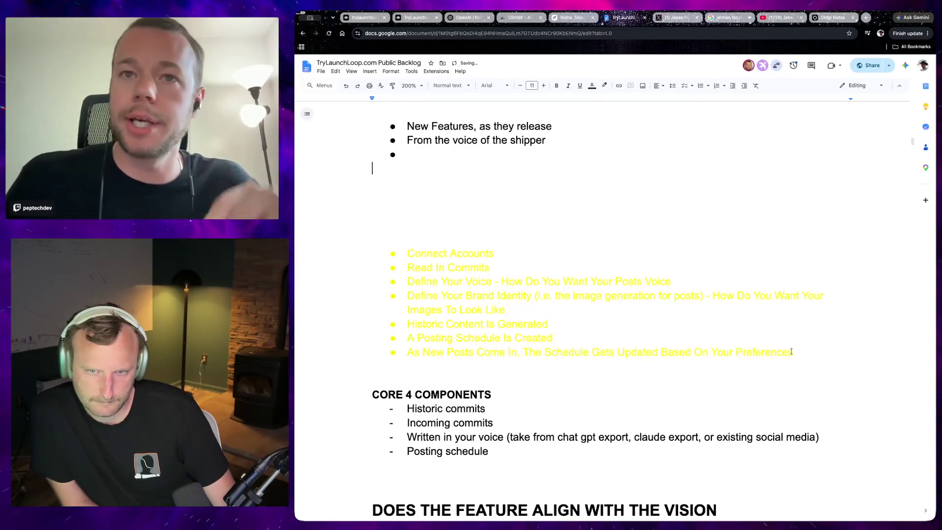
# Apply a red highlight to the step list from Connect Accounts to Preferences
pyautogui.moveTo(793, 352); pyautogui.dragTo(462, 255)
pyautogui.click(442, 238)
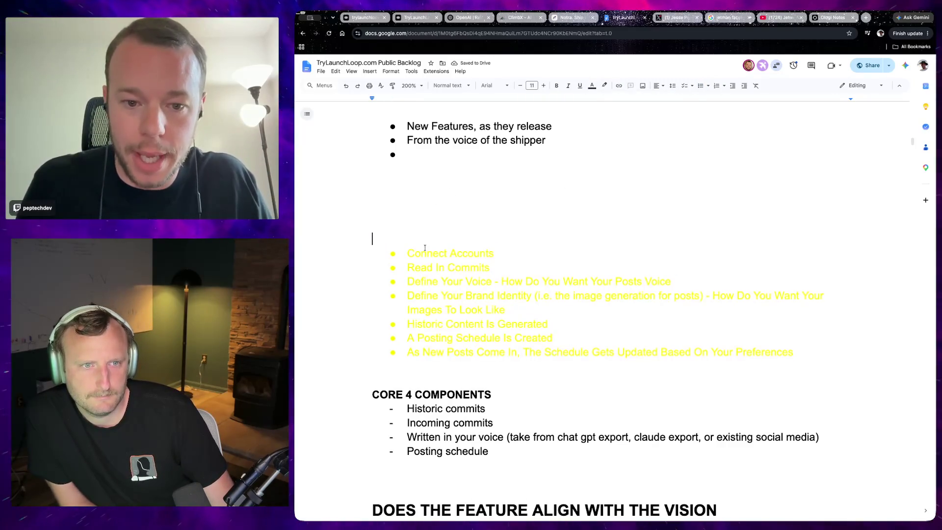
pyautogui.moveTo(399, 254); pyautogui.dragTo(796, 351)
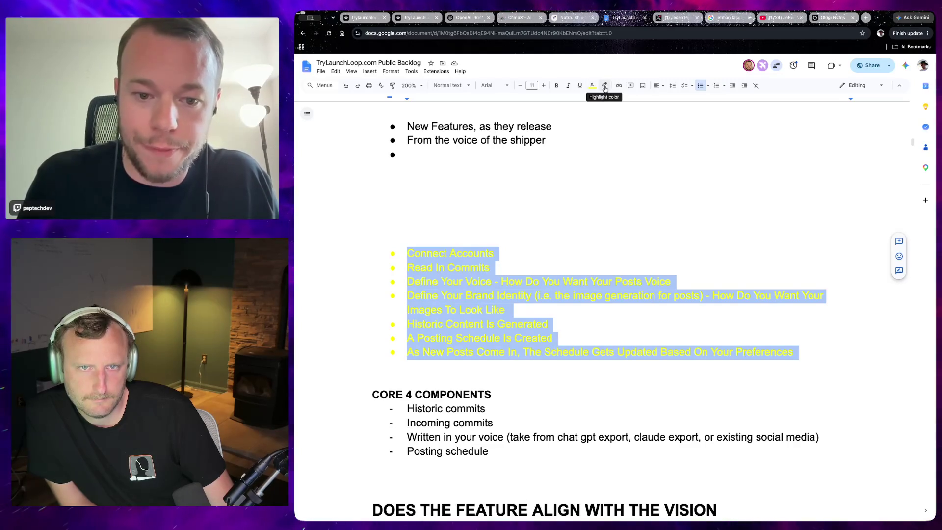
pyautogui.click(605, 86)
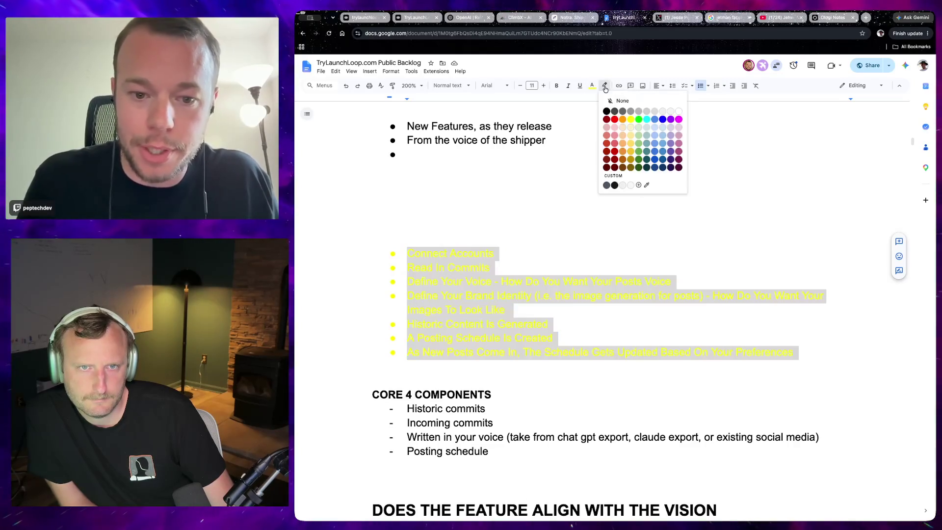
pyautogui.click(615, 119)
pyautogui.click(559, 217)
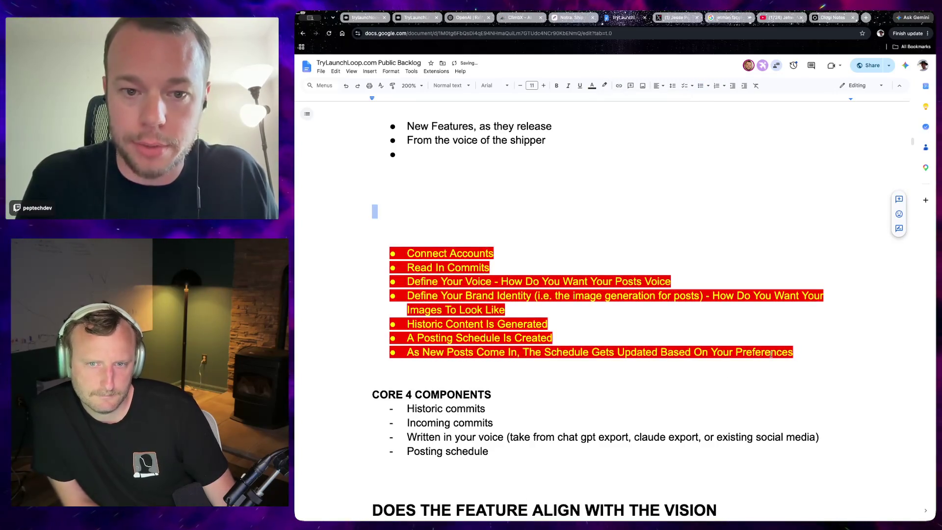
# Change the red-highlighted step text to darker gold, then to a light colour
pyautogui.moveTo(798, 353); pyautogui.dragTo(331, 257)
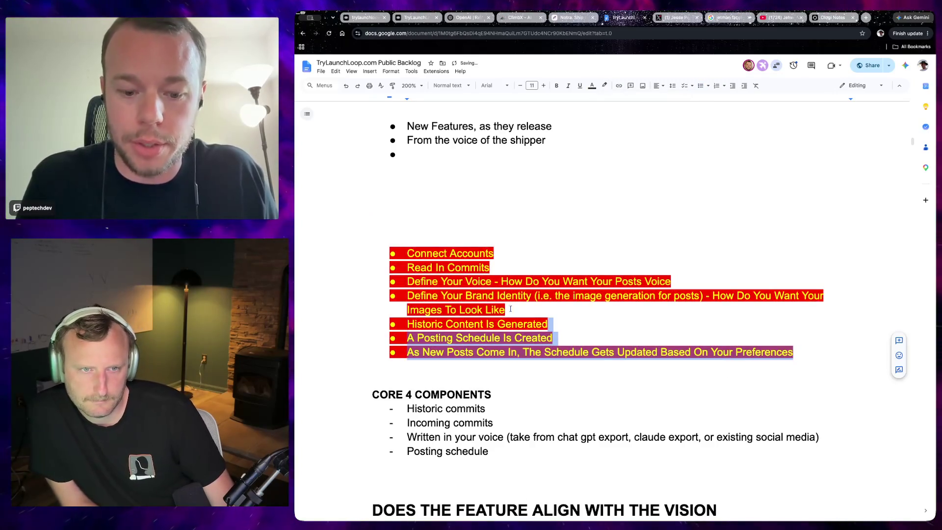
pyautogui.click(591, 86)
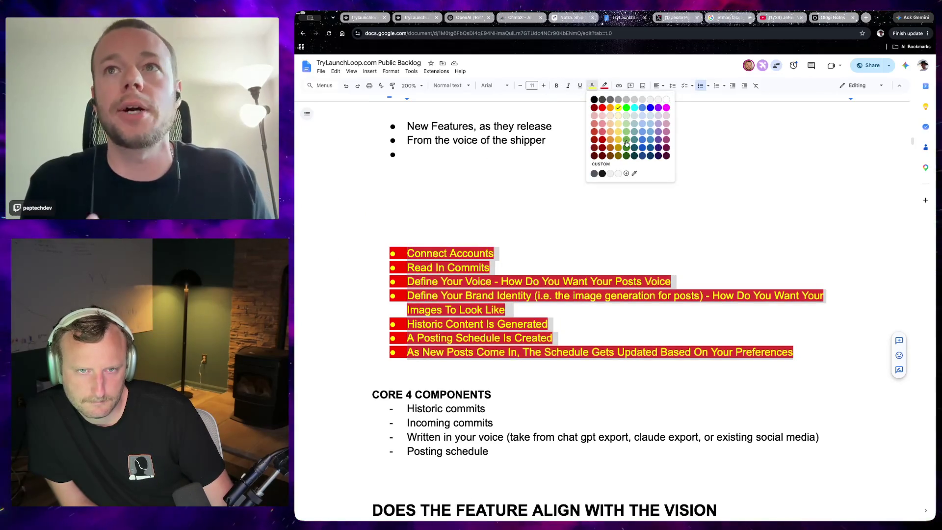
pyautogui.click(618, 107)
pyautogui.press('Right')
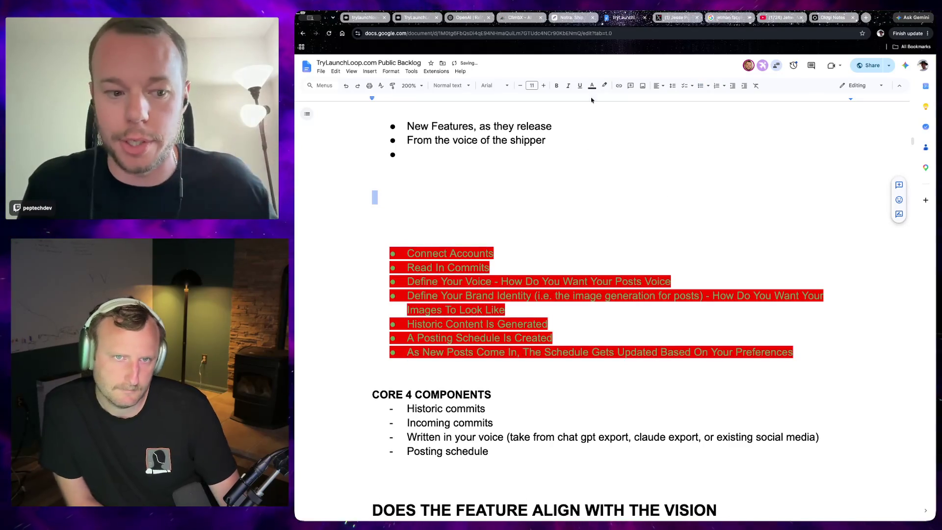
pyautogui.keyDown('shift'); pyautogui.click(320, 231); pyautogui.keyUp('shift')
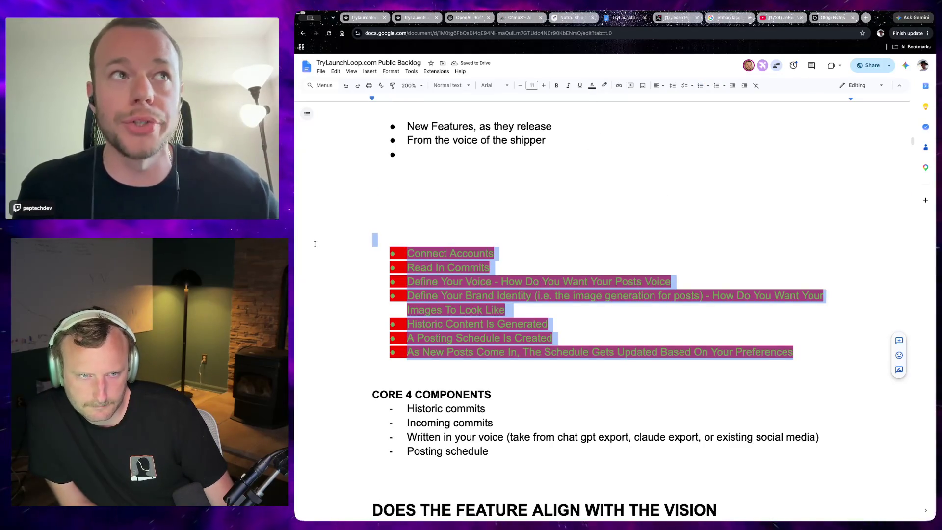
pyautogui.click(591, 85)
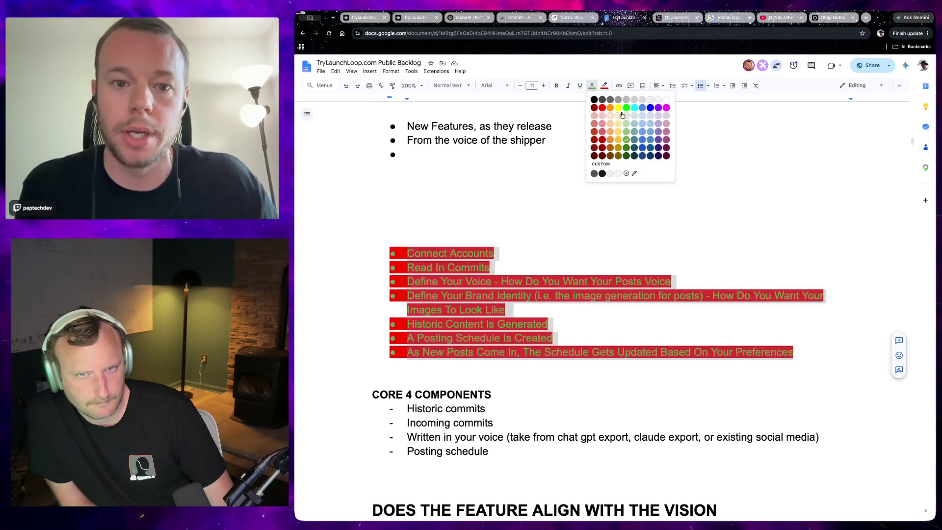
pyautogui.click(649, 127)
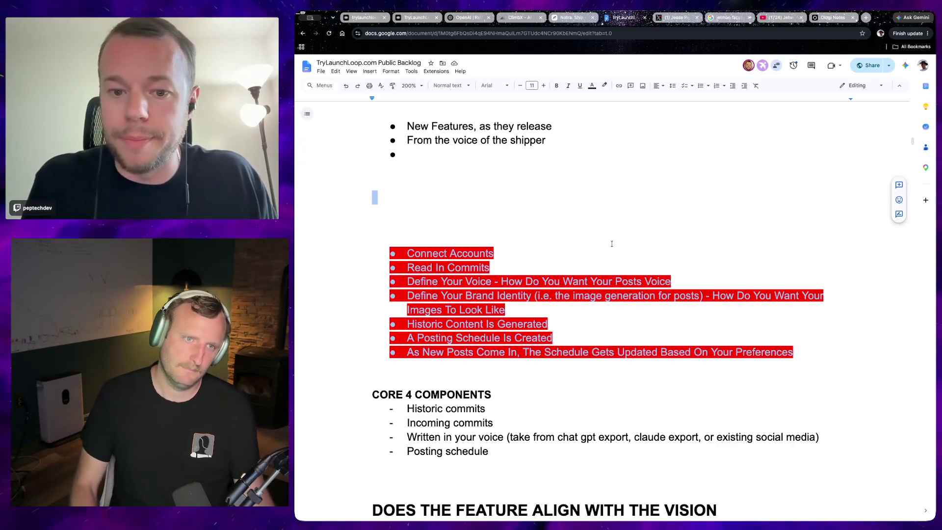
# Write 'THIS IS THE LAUNCH LOOP:' above the list and remove the blank lines below it
pyautogui.click(528, 211)
pyautogui.write('THIS IS THE LAUNCH LOOP:')
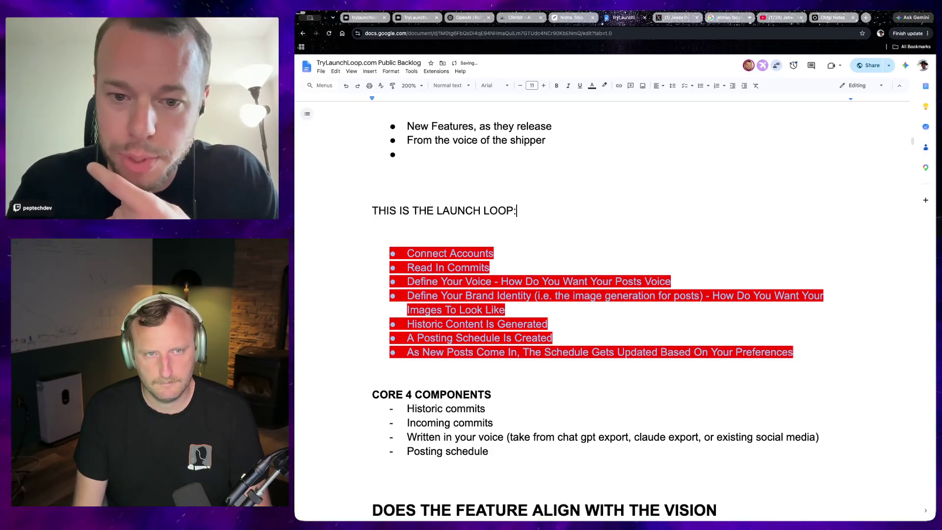
pyautogui.press('Delete')
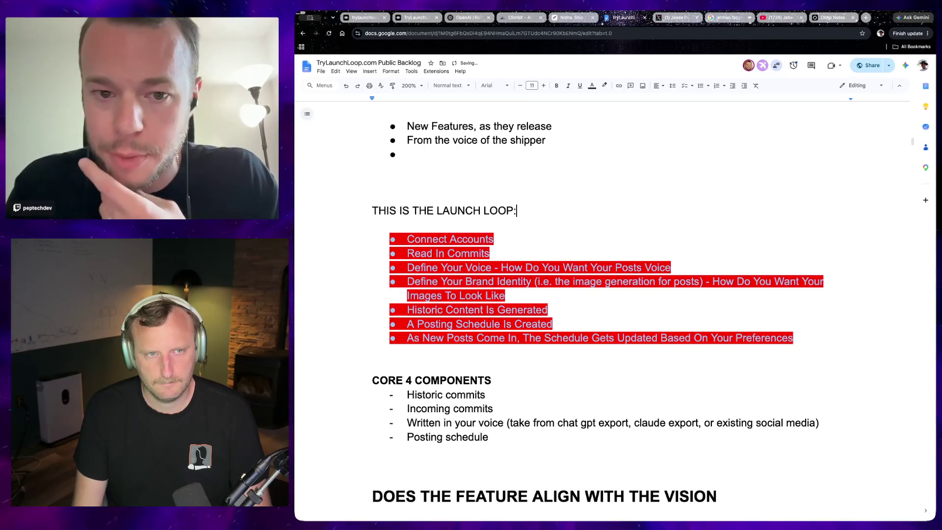
pyautogui.press('Delete')
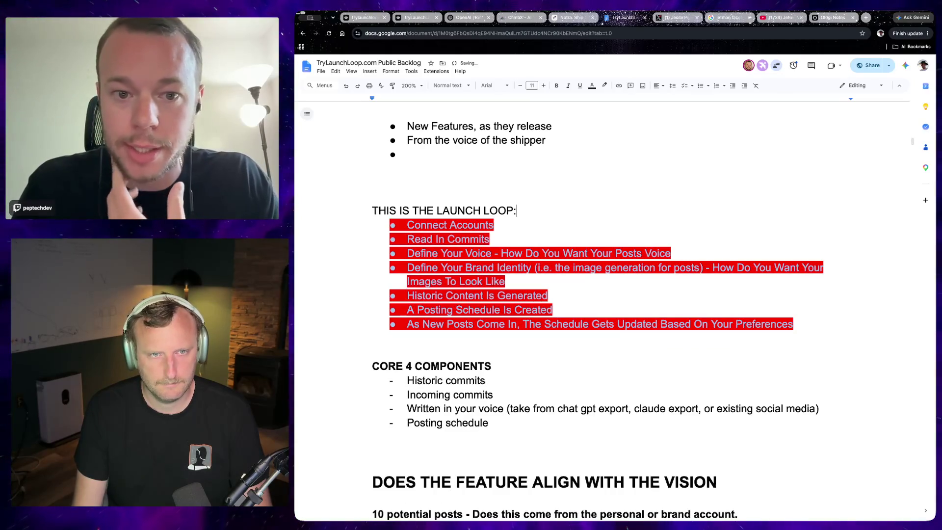
pyautogui.hotkey('shift', 'Home')
pyautogui.press('BackSpace')
pyautogui.press('BackSpace')
pyautogui.hotkey('ctrl', 'z')
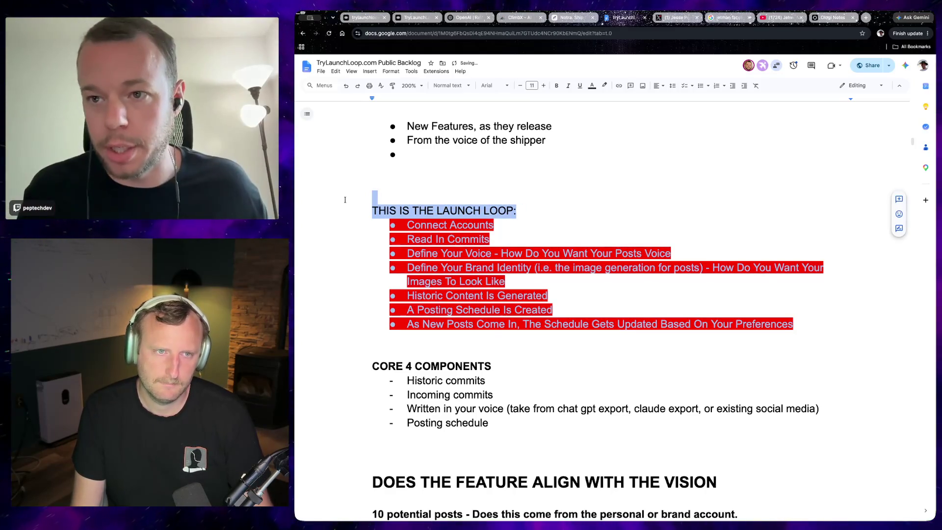
# Make the 'THIS IS THE LAUNCH LOOP:' line bold and enlarge it into a heading
pyautogui.click(555, 86)
pyautogui.click(543, 86)
pyautogui.click(543, 85)
pyautogui.click(544, 86)
pyautogui.click(544, 85)
pyautogui.click(543, 86)
pyautogui.click(578, 192)
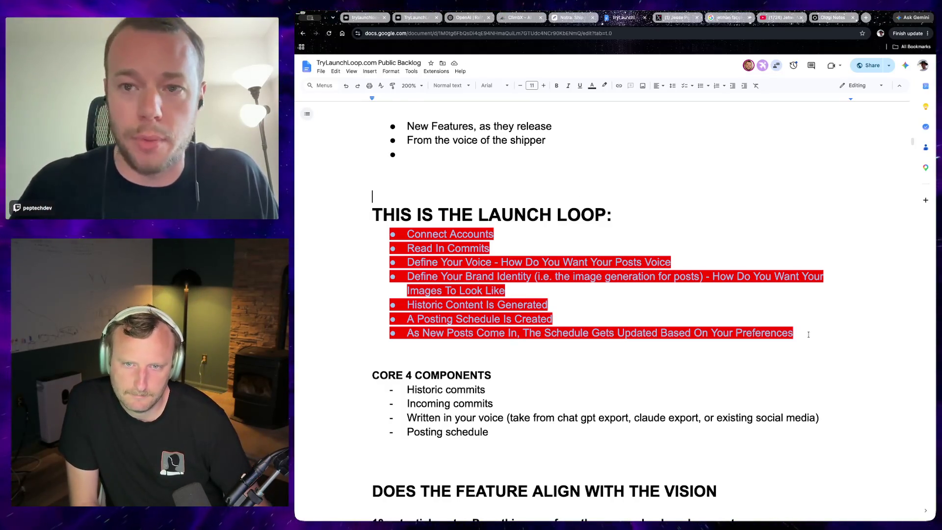
# Select the whole launch-loop step list and enlarge its text by two sizes, leaving the highlight unchanged
pyautogui.moveTo(808, 334); pyautogui.dragTo(407, 234)
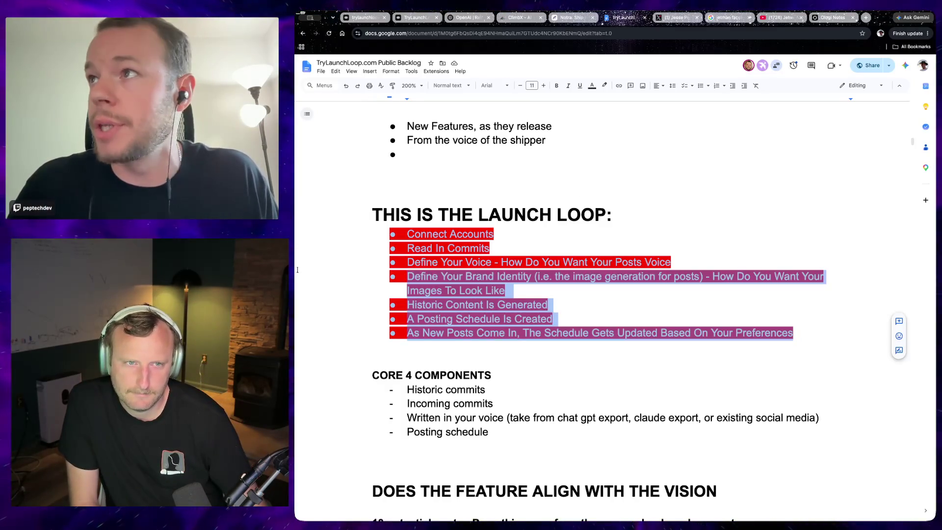
pyautogui.click(604, 85)
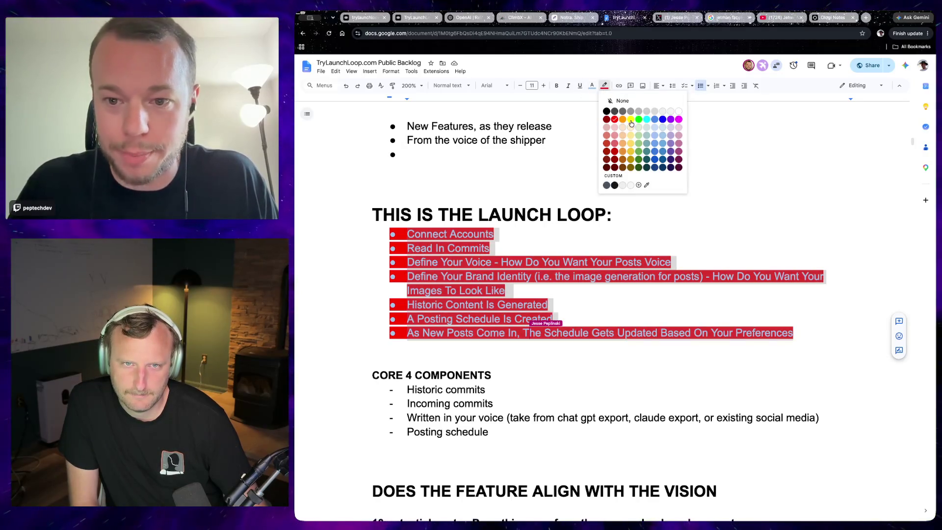
pyautogui.click(692, 225)
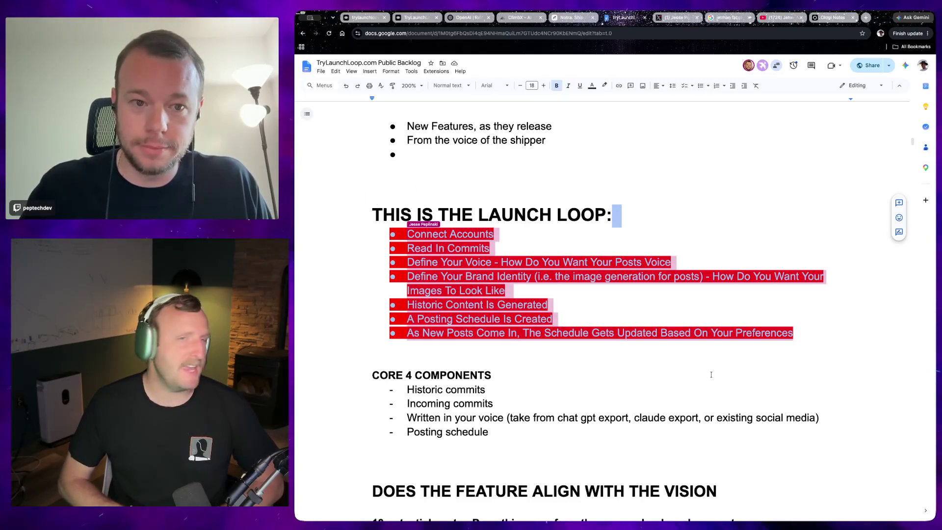
pyautogui.hotkey('ctrl', 'shift', '.')
pyautogui.hotkey('ctrl', 'shift', '.')
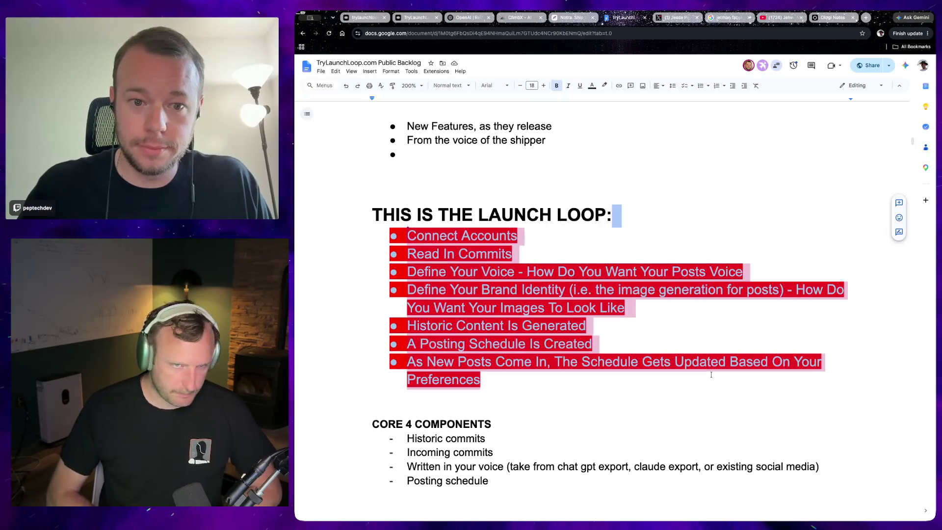
pyautogui.hotkey('ctrl', 'shift', '.')
# Try underline, italic and bold on the list and set its text colour to dark
pyautogui.hotkey('ctrl', 'u')
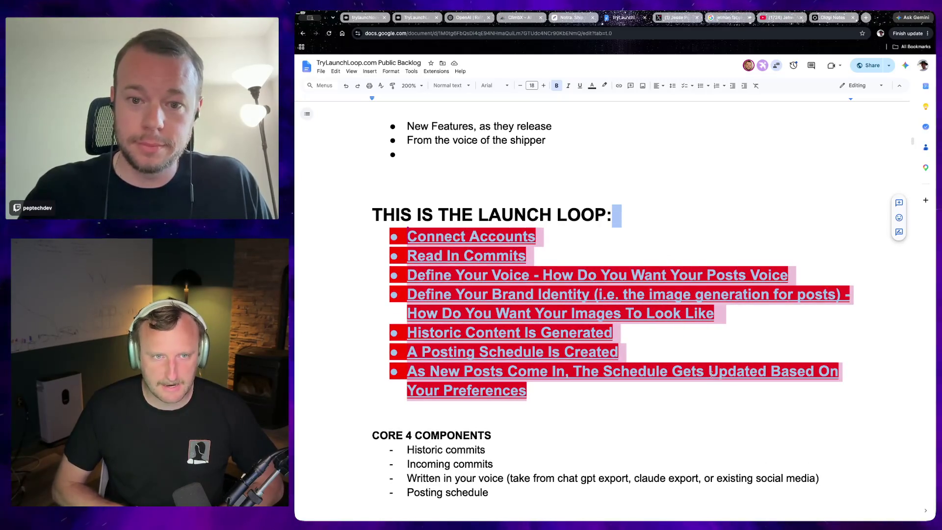
pyautogui.hotkey('ctrl', 'i')
pyautogui.hotkey('ctrl', 'b')
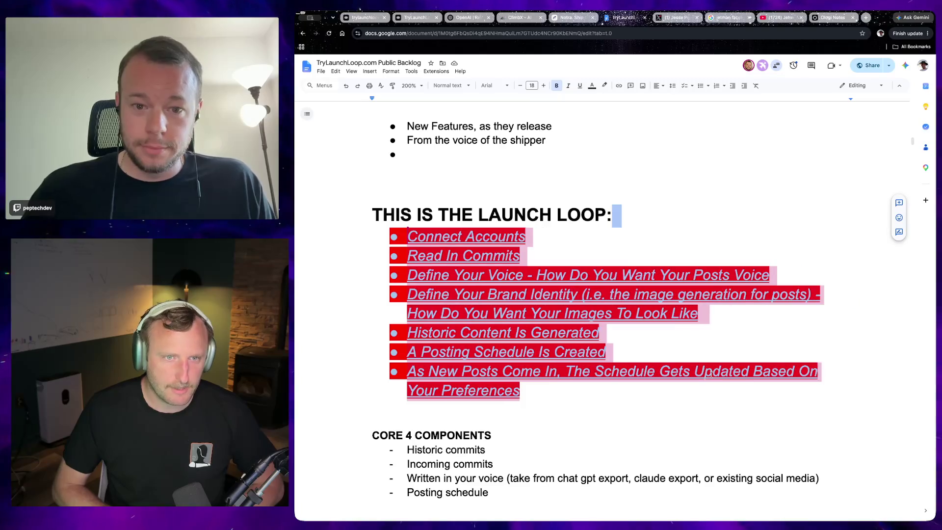
pyautogui.hotkey('ctrl', 'i')
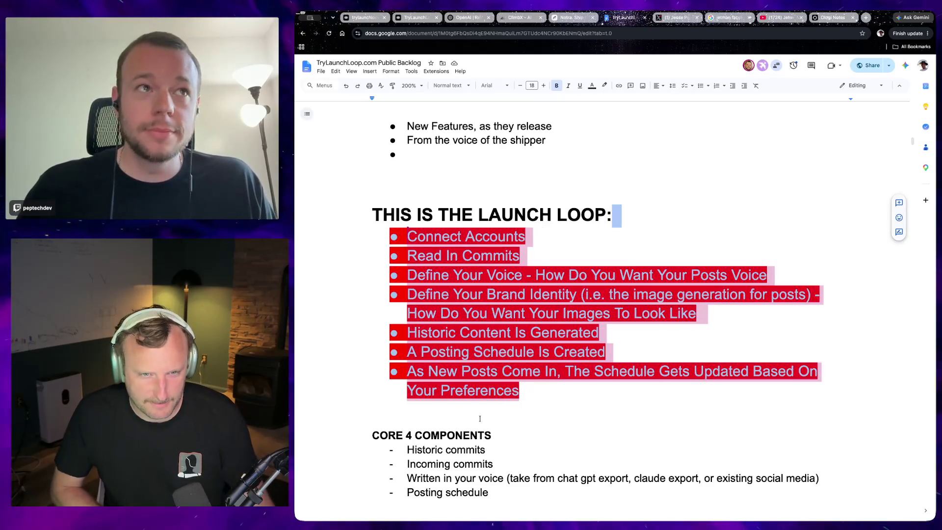
pyautogui.click(593, 85)
pyautogui.click(594, 100)
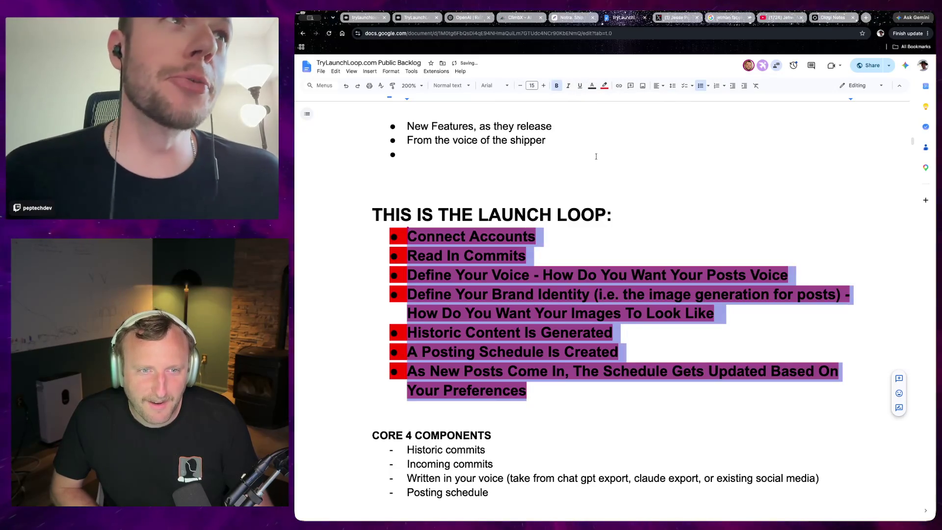
# Cycle Ctrl+B, Ctrl+I and Ctrl+U on the list repeatedly through bold, italic and underline combinations
pyautogui.hotkey('ctrl', 'b')
pyautogui.keyDown('shift'); pyautogui.click(585, 427); pyautogui.keyUp('shift')
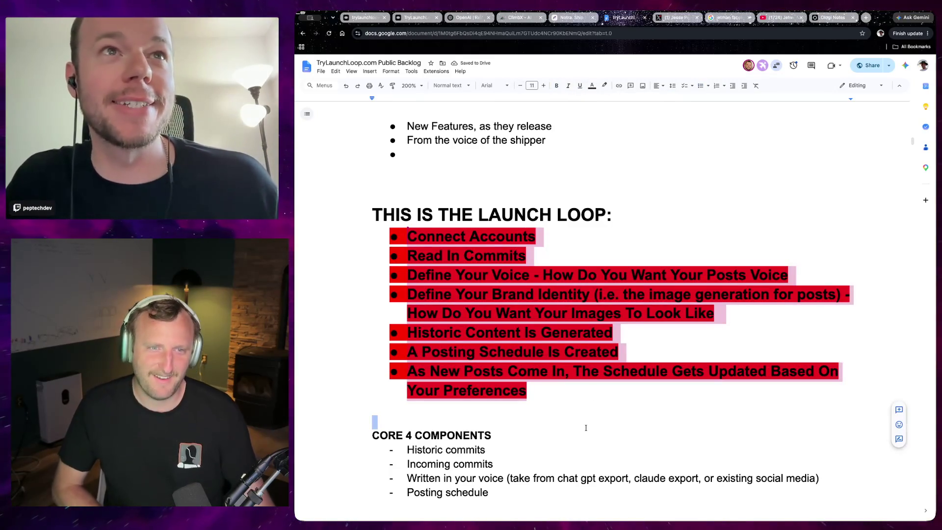
pyautogui.hotkey('ctrl', 'b')
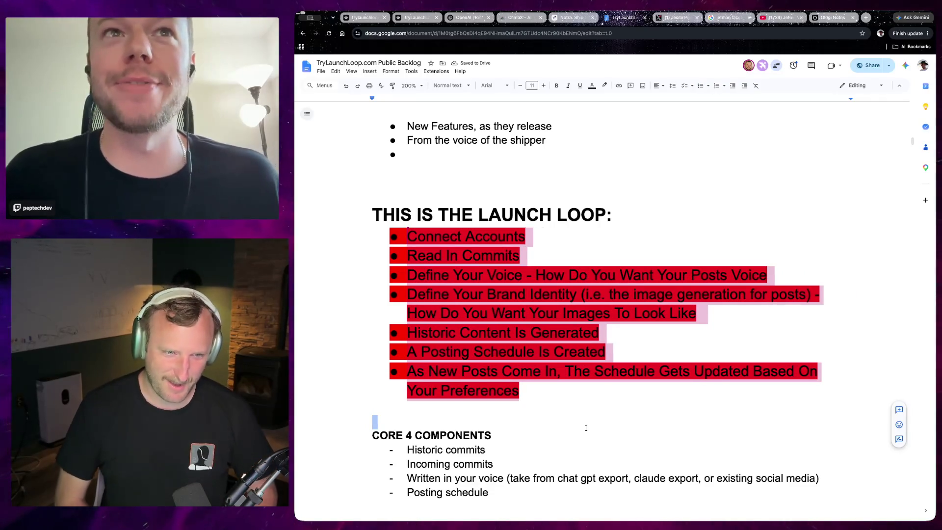
pyautogui.hotkey('ctrl', 'b')
pyautogui.hotkey('ctrl', 'b')
pyautogui.hotkey('ctrl', 'b')
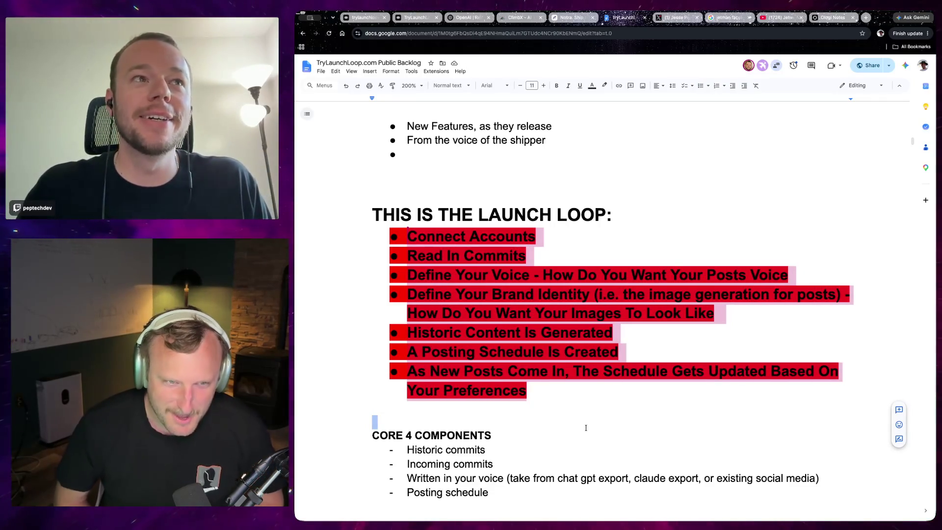
pyautogui.hotkey('ctrl', 'u')
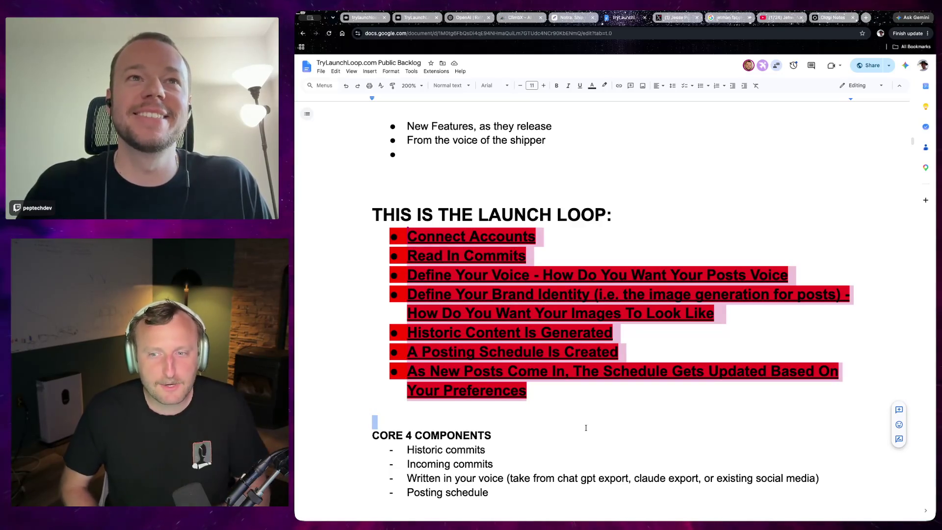
pyautogui.hotkey('ctrl', 'i')
pyautogui.hotkey('ctrl', 'b')
pyautogui.hotkey('ctrl', 'u')
pyautogui.hotkey('ctrl', 'b')
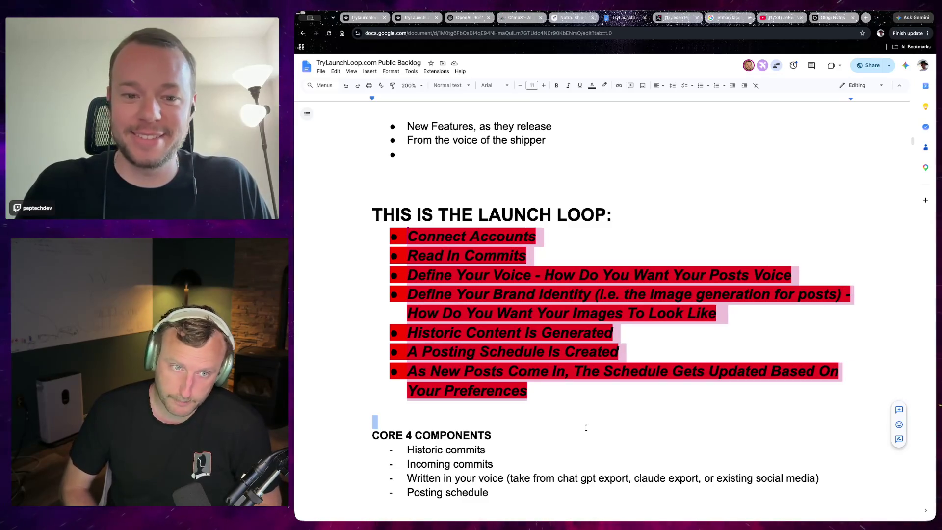
pyautogui.hotkey('ctrl', 'i')
pyautogui.hotkey('ctrl', 'i')
pyautogui.hotkey('ctrl', 'u')
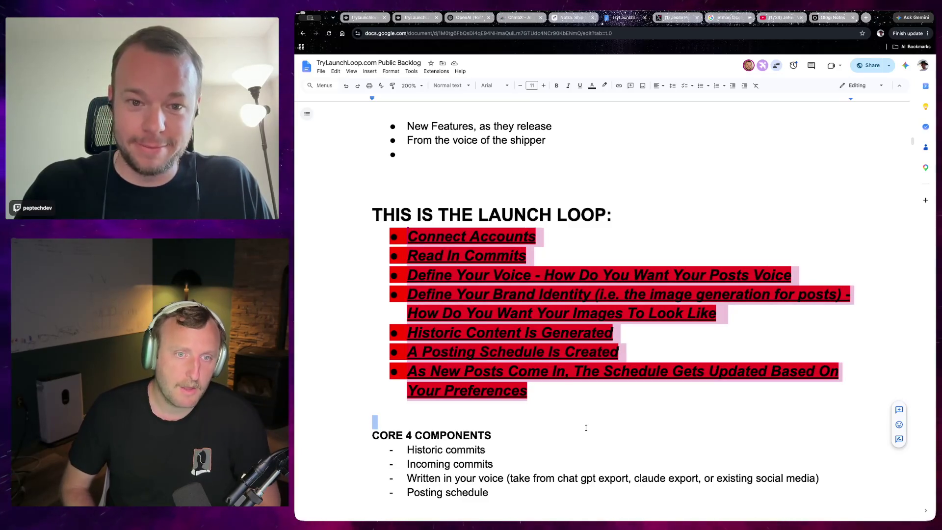
pyautogui.hotkey('ctrl', 'b')
pyautogui.hotkey('ctrl', 'b')
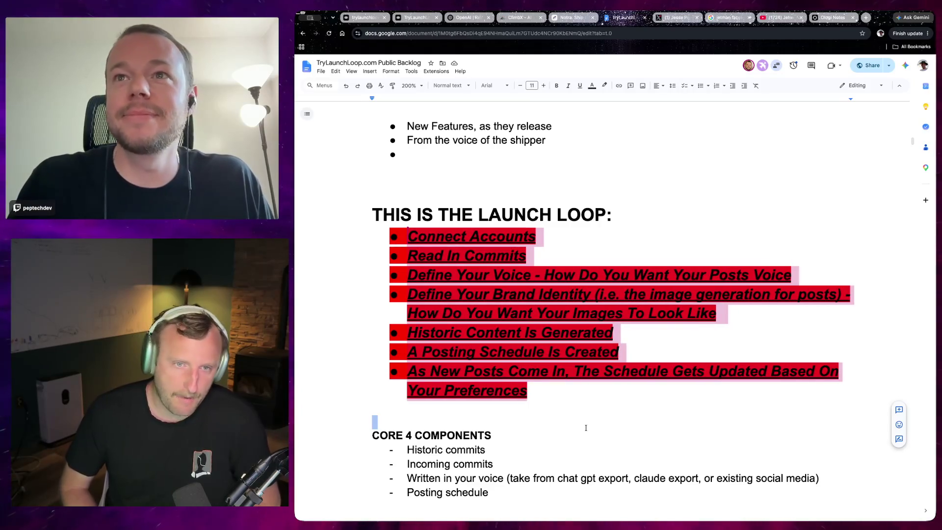
pyautogui.hotkey('ctrl', 'i')
pyautogui.hotkey('ctrl', 'u')
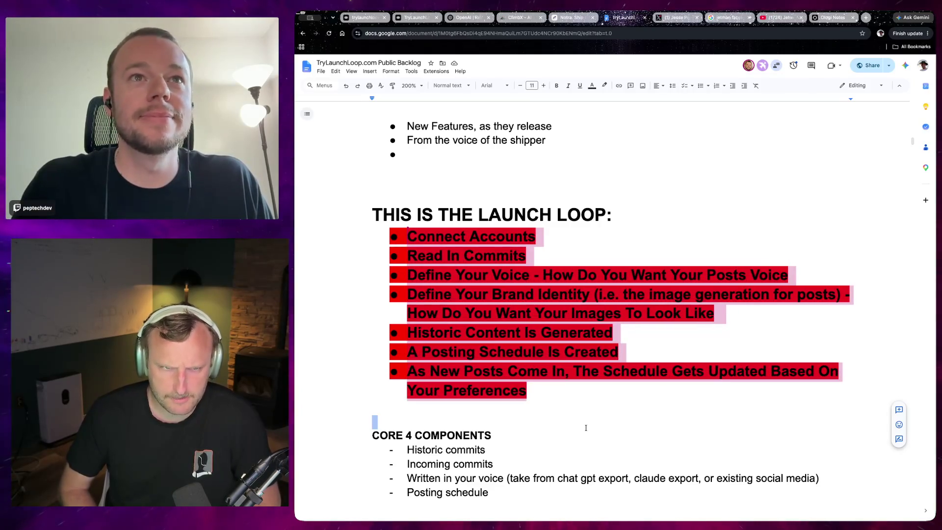
pyautogui.hotkey('ctrl', 'b')
pyautogui.hotkey('ctrl', 'i')
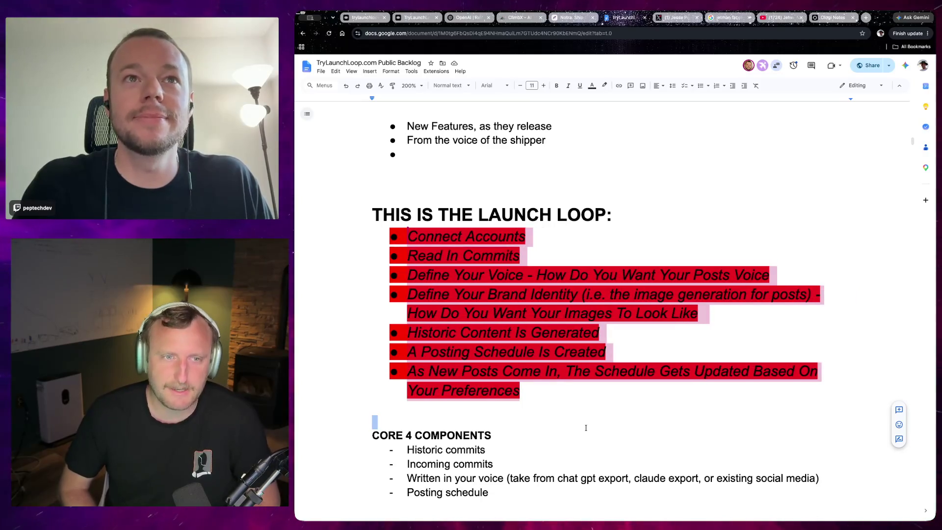
pyautogui.hotkey('ctrl', 'u')
pyautogui.hotkey('ctrl', 'b')
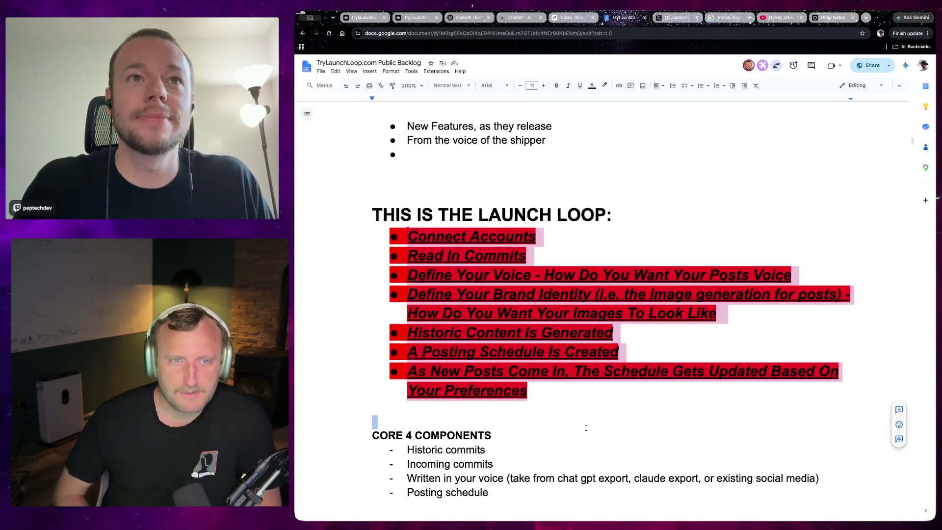
pyautogui.hotkey('ctrl', 'i')
pyautogui.hotkey('ctrl', 'z')
pyautogui.hotkey('ctrl', 'z')
pyautogui.hotkey('ctrl', 'z')
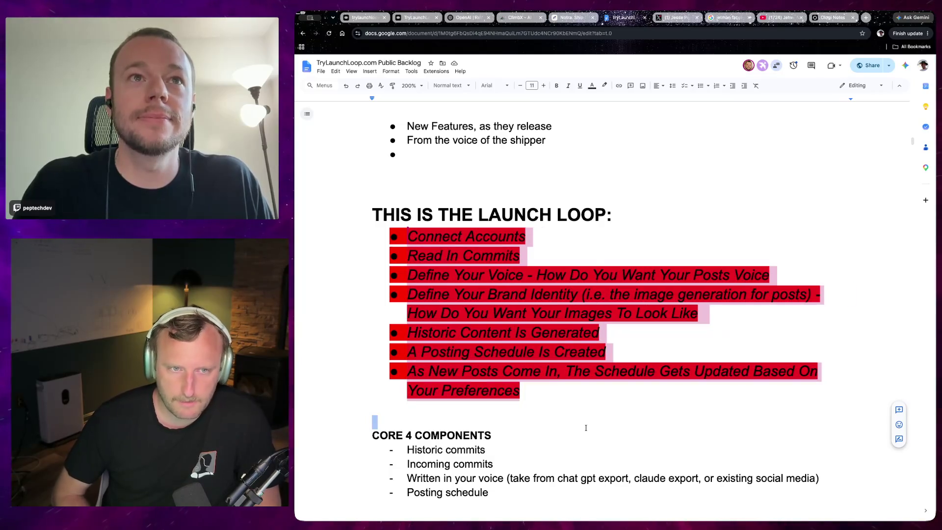
pyautogui.hotkey('ctrl', 'b')
pyautogui.hotkey('ctrl', 'i')
pyautogui.hotkey('ctrl', 'u')
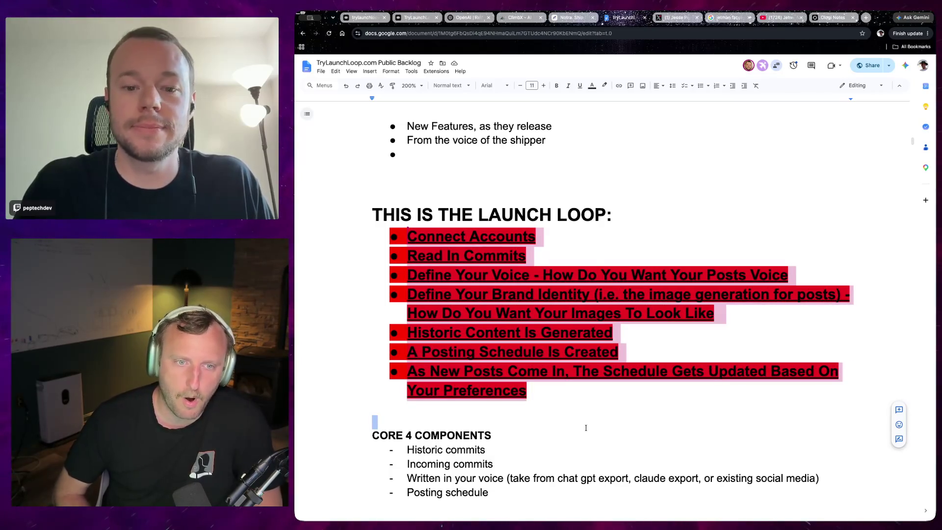
pyautogui.hotkey('ctrl', 'b')
pyautogui.hotkey('ctrl', 'i')
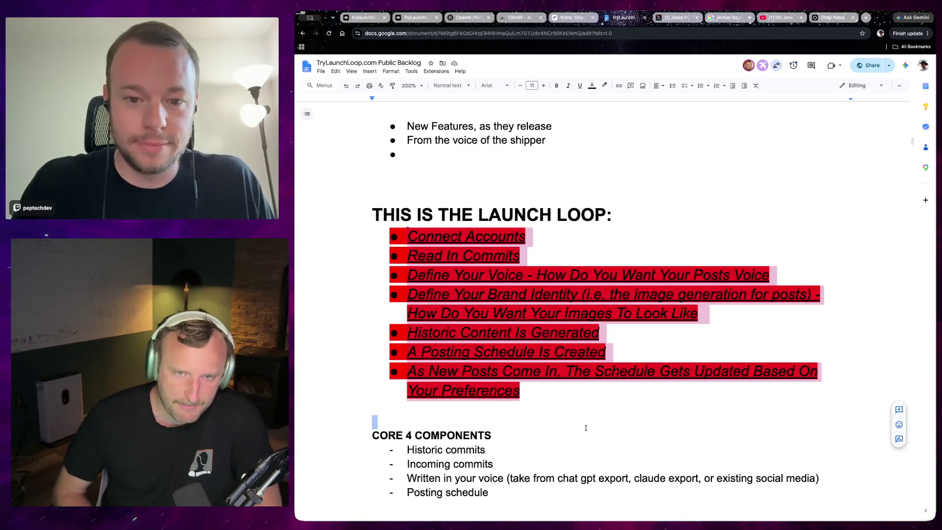
pyautogui.hotkey('ctrl', 'b')
pyautogui.hotkey('ctrl', 'i')
pyautogui.hotkey('ctrl', 'i')
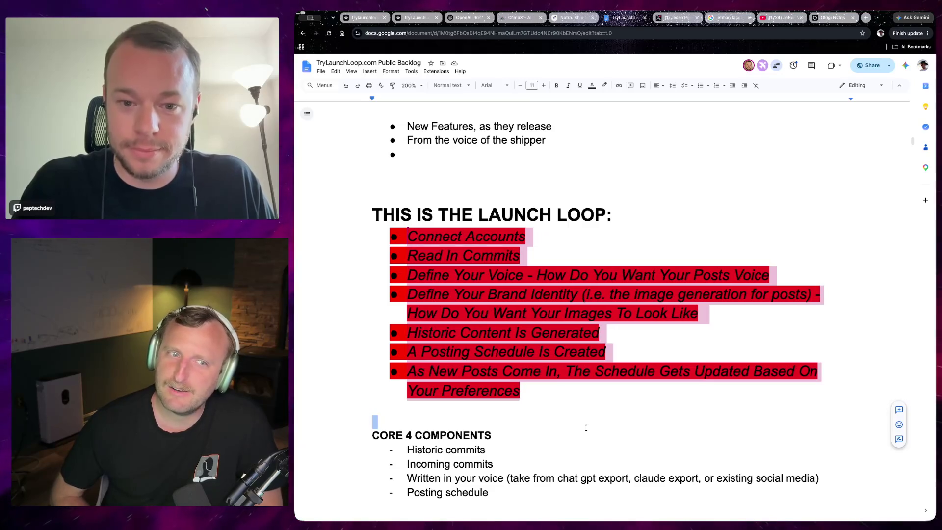
pyautogui.hotkey('ctrl', 'i')
pyautogui.hotkey('ctrl', 'b')
pyautogui.hotkey('ctrl', 'i')
pyautogui.hotkey('ctrl', 'b')
pyautogui.hotkey('ctrl', 'u')
pyautogui.hotkey('ctrl', 'b')
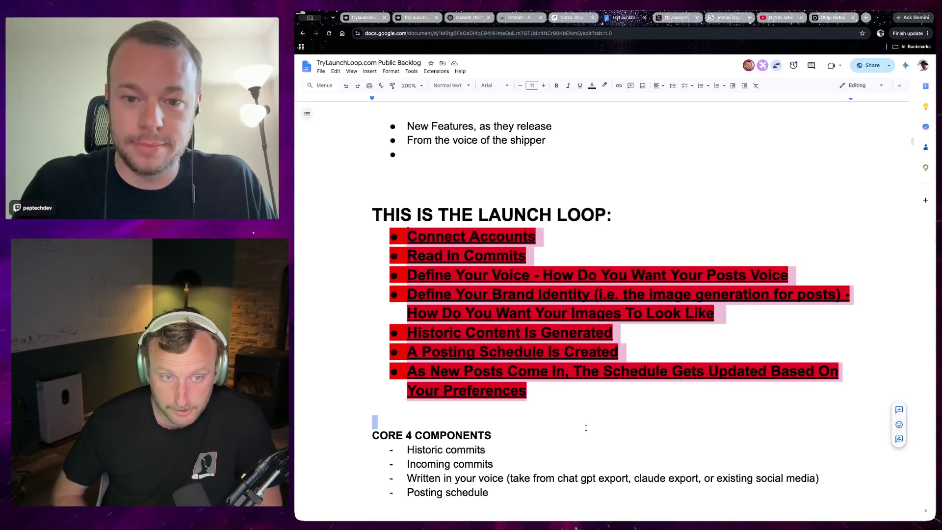
pyautogui.hotkey('ctrl', 'u')
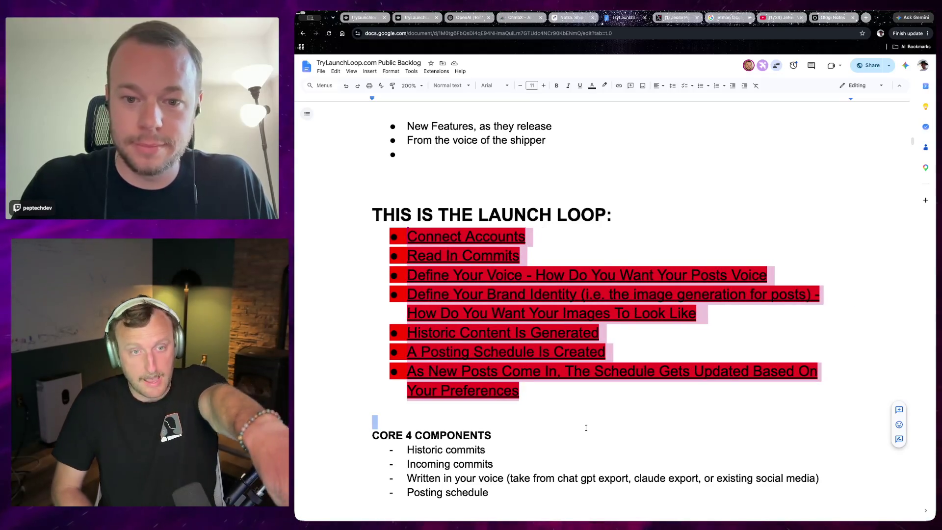
pyautogui.hotkey('ctrl', 'b')
pyautogui.hotkey('ctrl', 'i')
pyautogui.hotkey('ctrl', 'i')
pyautogui.hotkey('ctrl', 'b')
pyautogui.hotkey('ctrl', 'u')
pyautogui.hotkey('ctrl', 'b')
pyautogui.hotkey('ctrl', 'i')
pyautogui.hotkey('ctrl', 'u')
pyautogui.hotkey('ctrl', 'i')
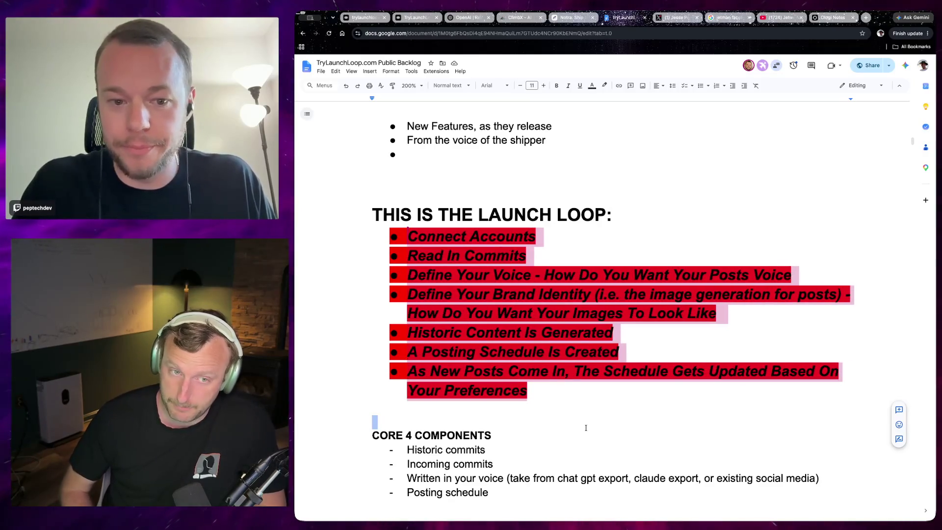
pyautogui.hotkey('ctrl', 'b')
pyautogui.hotkey('ctrl', 'u')
pyautogui.hotkey('ctrl', 'i')
pyautogui.hotkey('ctrl', 'b')
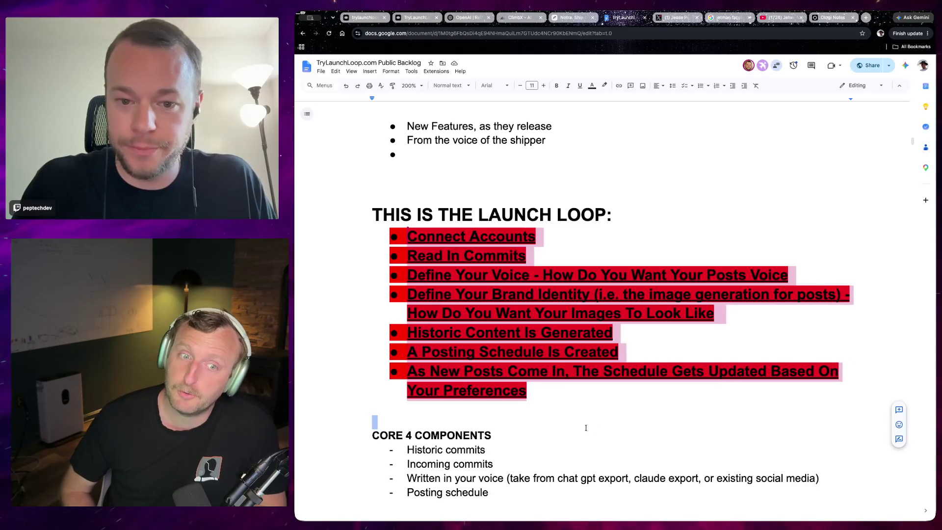
pyautogui.hotkey('ctrl', 'i')
pyautogui.hotkey('ctrl', 'u')
pyautogui.hotkey('ctrl', 'b')
pyautogui.hotkey('ctrl', 'i')
pyautogui.hotkey('ctrl', 'u')
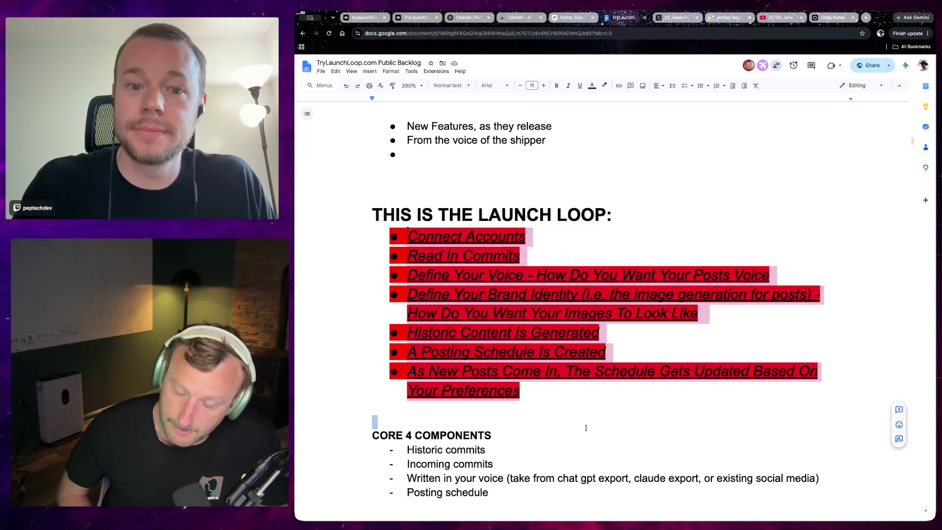
pyautogui.hotkey('ctrl', 'b')
pyautogui.hotkey('ctrl', 'b')
pyautogui.hotkey('ctrl', 'i')
pyautogui.hotkey('ctrl', 'u')
pyautogui.hotkey('ctrl', 'b')
pyautogui.hotkey('ctrl', 'i')
pyautogui.hotkey('ctrl', 'u')
pyautogui.hotkey('ctrl', 'b')
pyautogui.hotkey('ctrl', 'i')
pyautogui.hotkey('ctrl', 'u')
pyautogui.hotkey('ctrl', 'b')
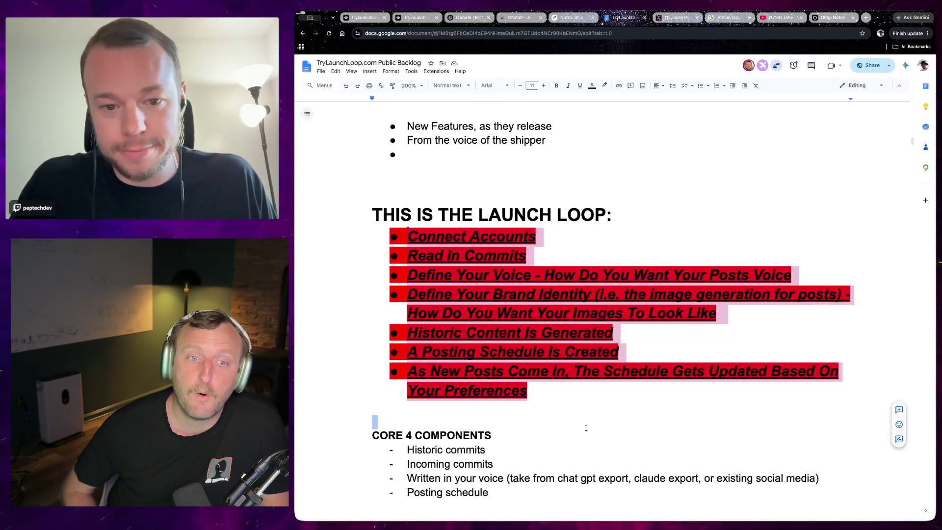
pyautogui.hotkey('ctrl', 'i')
pyautogui.hotkey('ctrl', 'b')
pyautogui.hotkey('ctrl', 'u')
pyautogui.hotkey('ctrl', 'i')
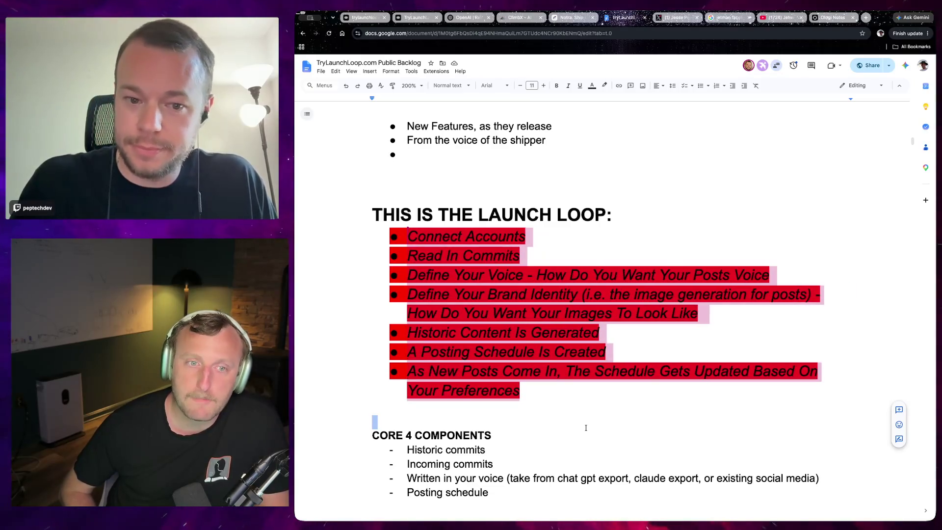
pyautogui.hotkey('ctrl', 'b')
# Strip the list's styling and settle it on italic and underlined with bold off
pyautogui.hotkey('ctrl', 'u')
pyautogui.hotkey('ctrl', 'i')
pyautogui.hotkey('ctrl', 'b')
pyautogui.hotkey('ctrl', 'u')
pyautogui.hotkey('ctrl', 'b')
pyautogui.hotkey('ctrl', 'i')
pyautogui.hotkey('ctrl', 'b')
pyautogui.hotkey('ctrl', 'u')
pyautogui.hotkey('ctrl', 'b')
pyautogui.hotkey('ctrl', 'i')
pyautogui.hotkey('ctrl', 'b')
pyautogui.hotkey('ctrl', 'u')
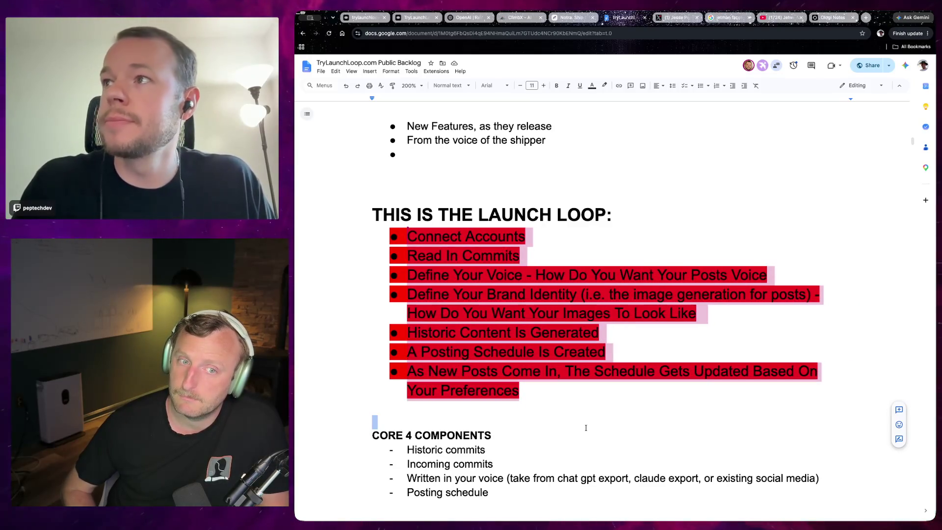
pyautogui.hotkey('ctrl', 'b')
pyautogui.hotkey('ctrl', 'i')
pyautogui.hotkey('ctrl', 'u')
pyautogui.hotkey('ctrl', 'b')
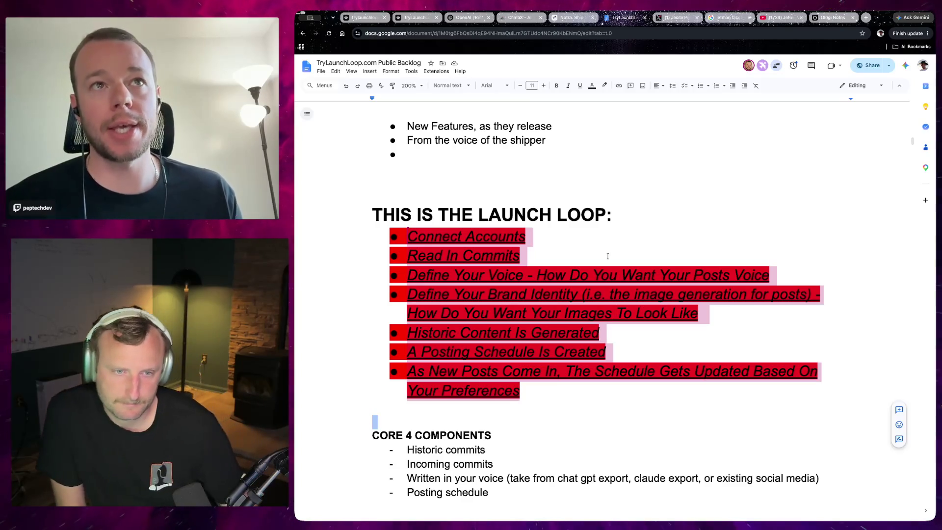
# Select just the launch-loop steps and set their highlight colour to None, keeping them italic and underlined
pyautogui.moveTo(522, 401); pyautogui.dragTo(532, 231)
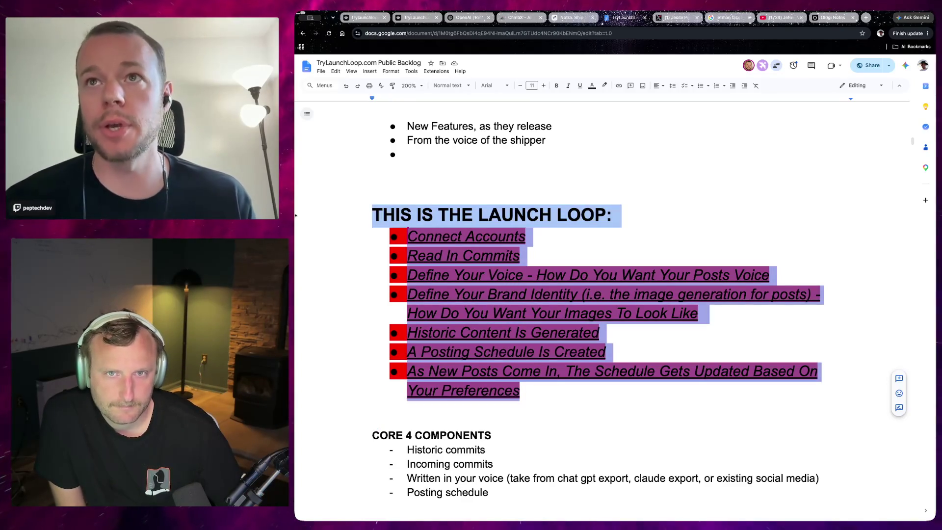
pyautogui.click(530, 230)
pyautogui.moveTo(523, 394); pyautogui.dragTo(383, 224)
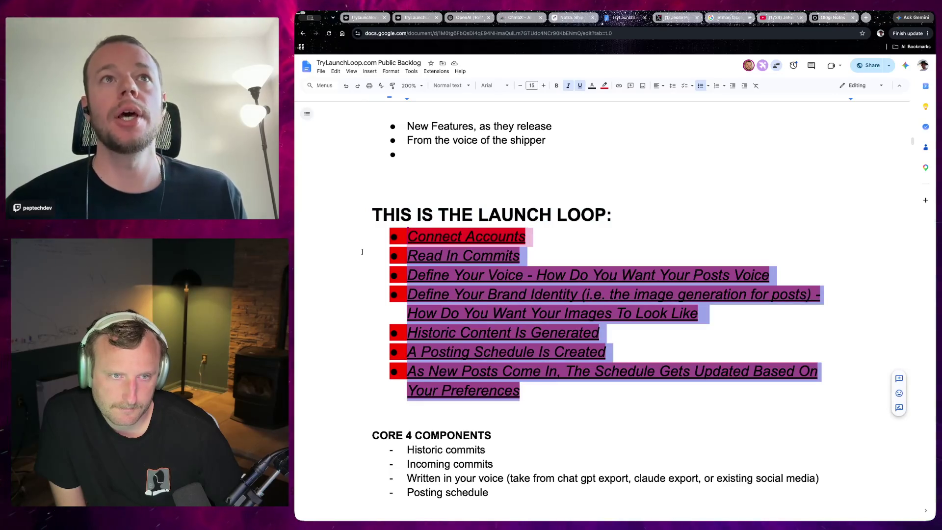
pyautogui.click(606, 85)
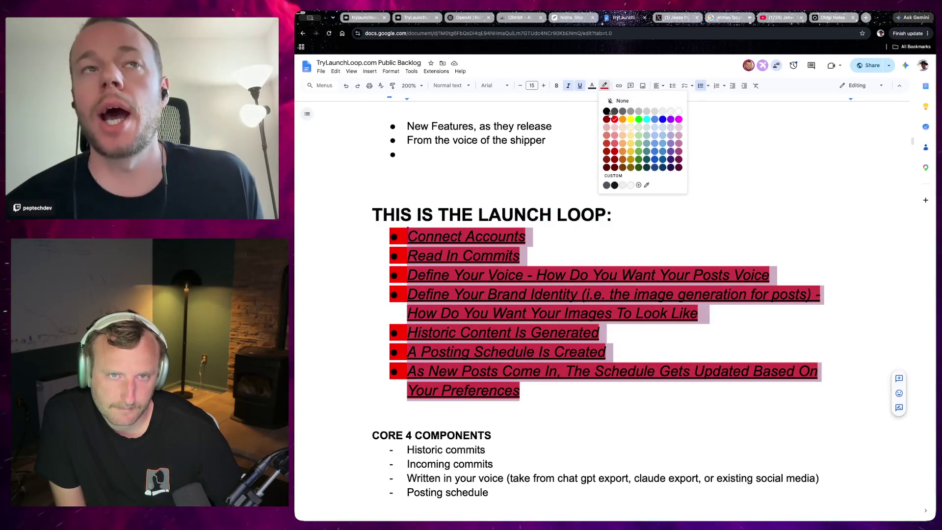
pyautogui.click(678, 107)
pyautogui.click(590, 401)
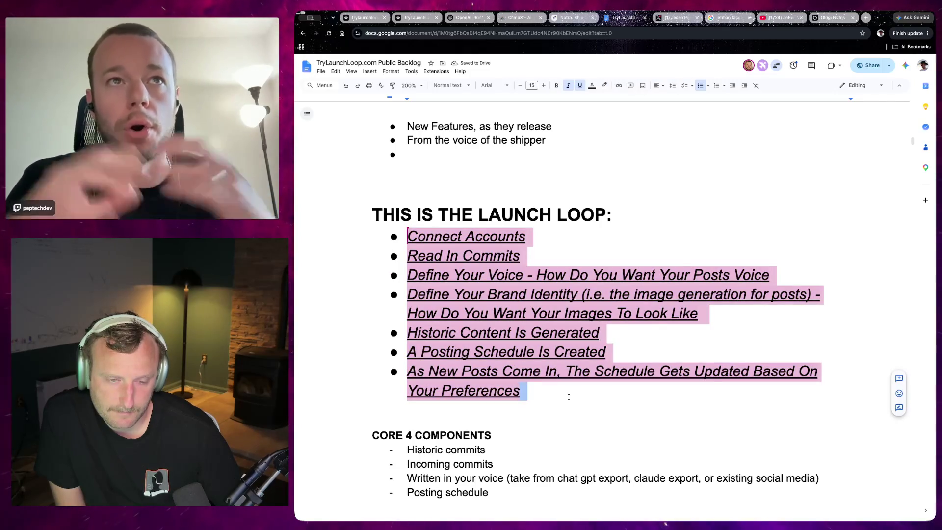
pyautogui.doubleClick(551, 443)
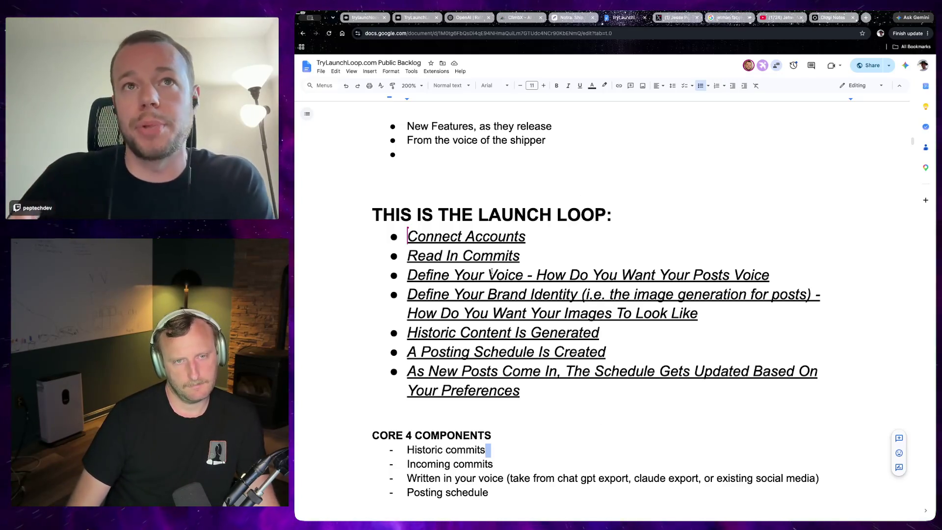
pyautogui.click(651, 275)
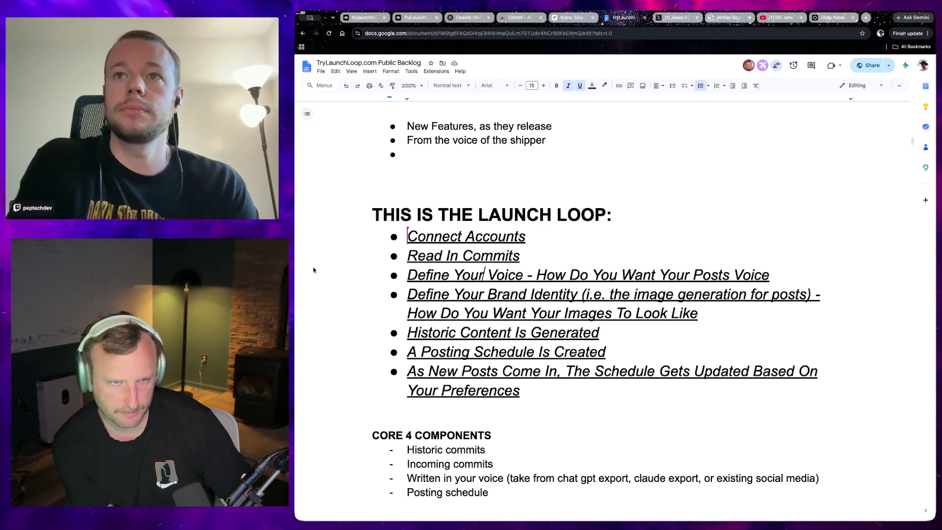
pyautogui.moveTo(699, 314); pyautogui.dragTo(332, 277)
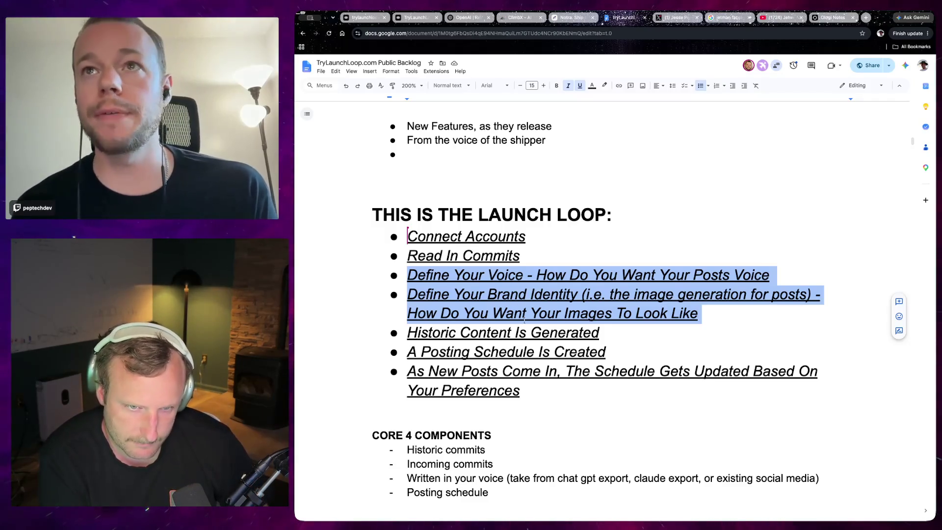
pyautogui.click(409, 333)
pyautogui.moveTo(422, 332)
pyautogui.mouseDown()
pyautogui.moveTo(500, 312)
pyautogui.moveTo(569, 332)
pyautogui.moveTo(593, 385)
pyautogui.mouseUp()
pyautogui.click(594, 392)
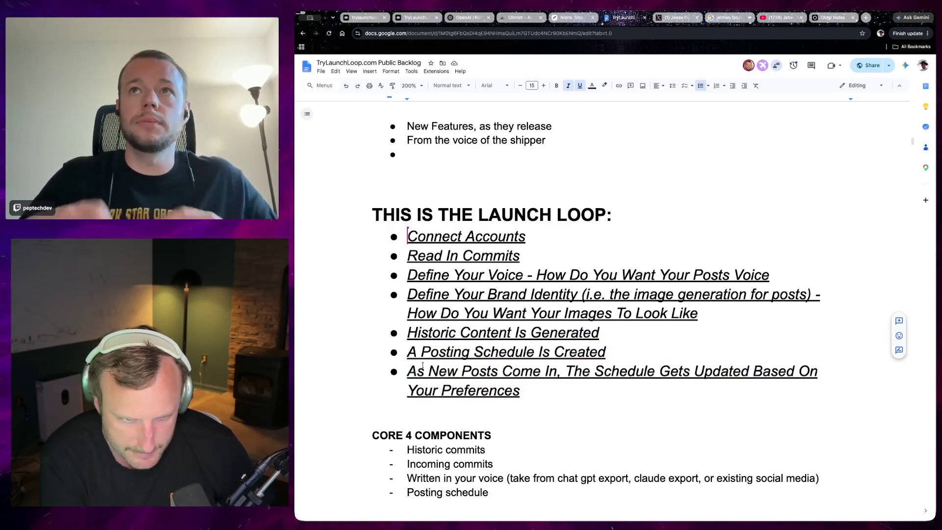
pyautogui.moveTo(407, 275)
pyautogui.mouseDown()
pyautogui.moveTo(477, 275)
pyautogui.moveTo(630, 312)
pyautogui.moveTo(707, 318)
pyautogui.mouseUp()
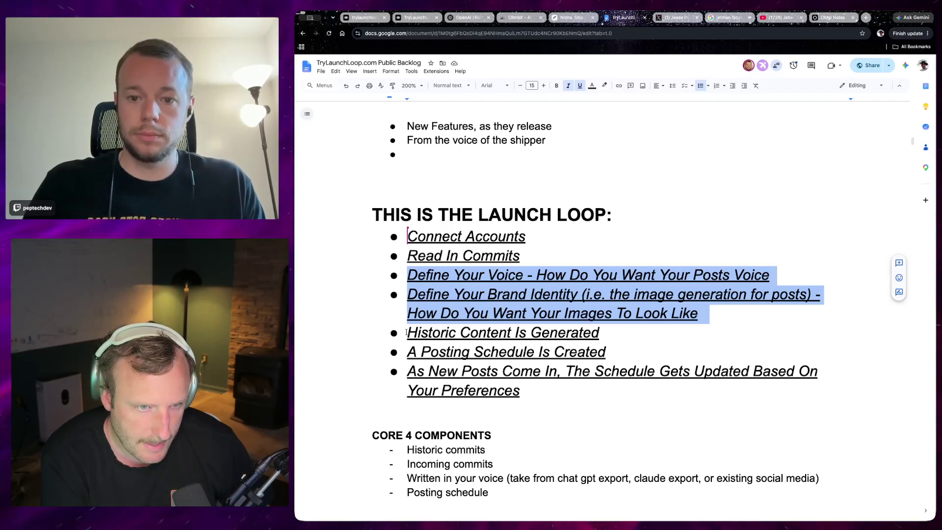
pyautogui.moveTo(407, 333)
pyautogui.mouseDown()
pyautogui.moveTo(596, 353)
pyautogui.moveTo(604, 334)
pyautogui.moveTo(599, 351)
pyautogui.mouseUp()
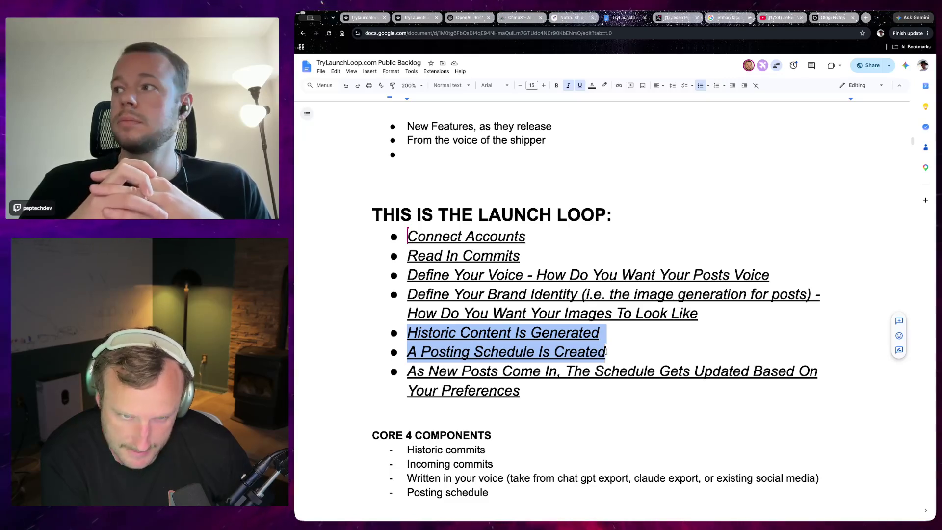
pyautogui.click(622, 353)
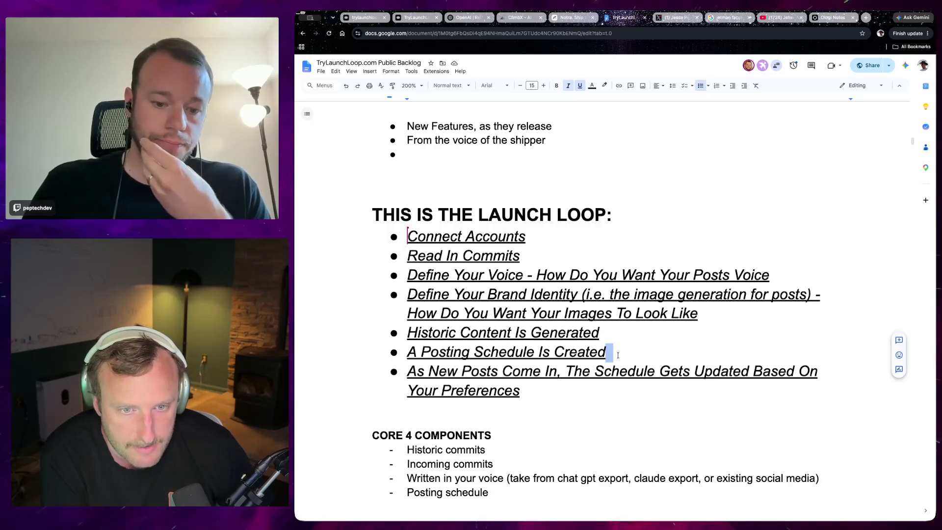
pyautogui.click(616, 332)
pyautogui.hotkey('shift', 'Right')
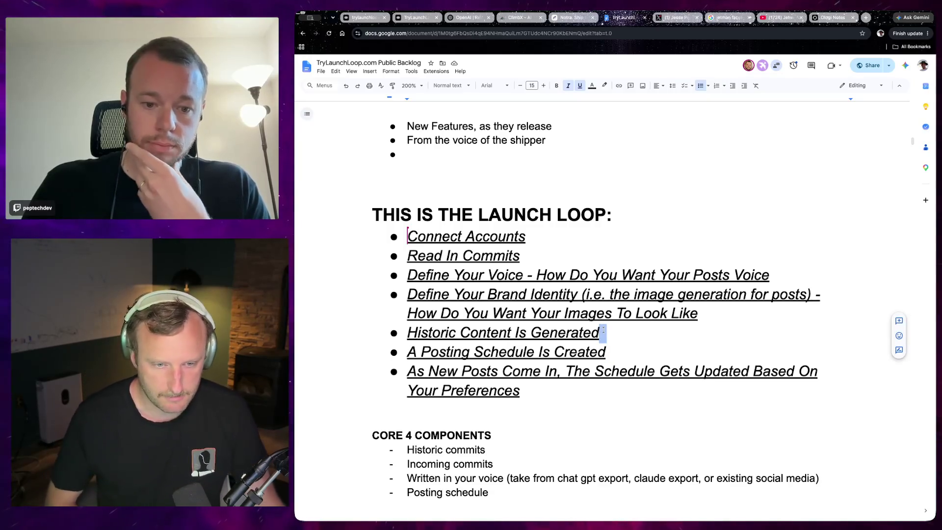